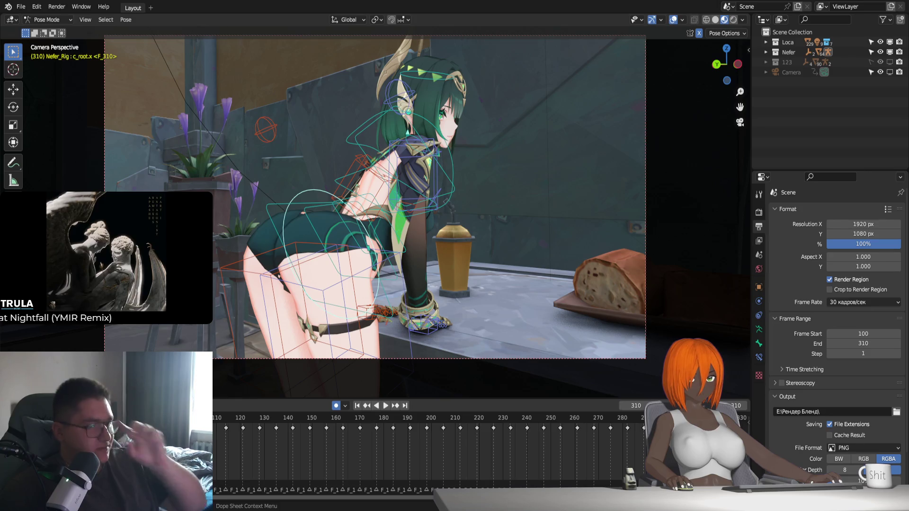
Play the leaning animation from frame 100 and stop it at frame 182.
key(space)
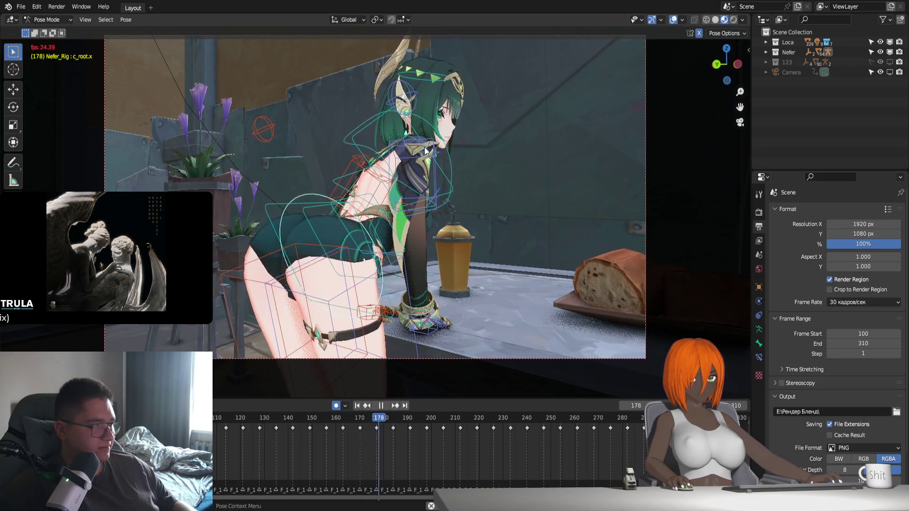
key(space)
Select the Dress mesh and frame a close view of its back.
key(ctrl+Tab)
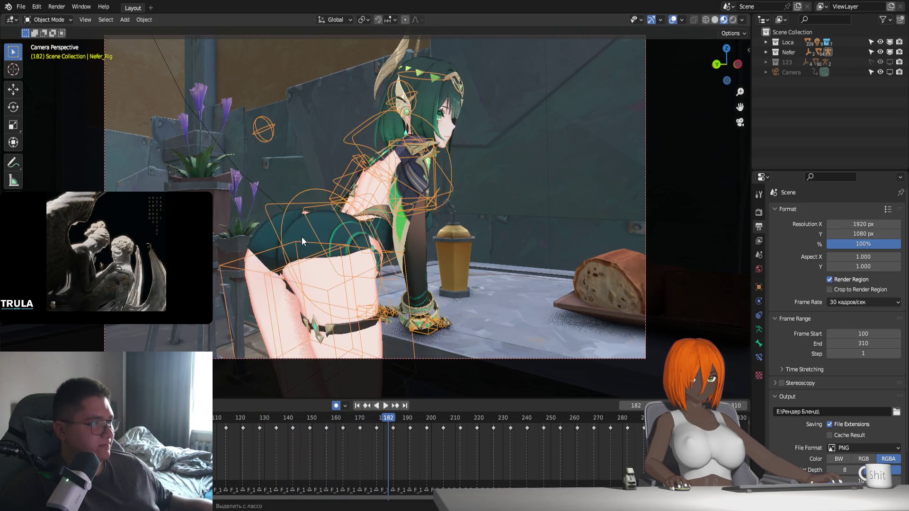
click(302, 241)
key(KP_0)
key(KP_Decimal)
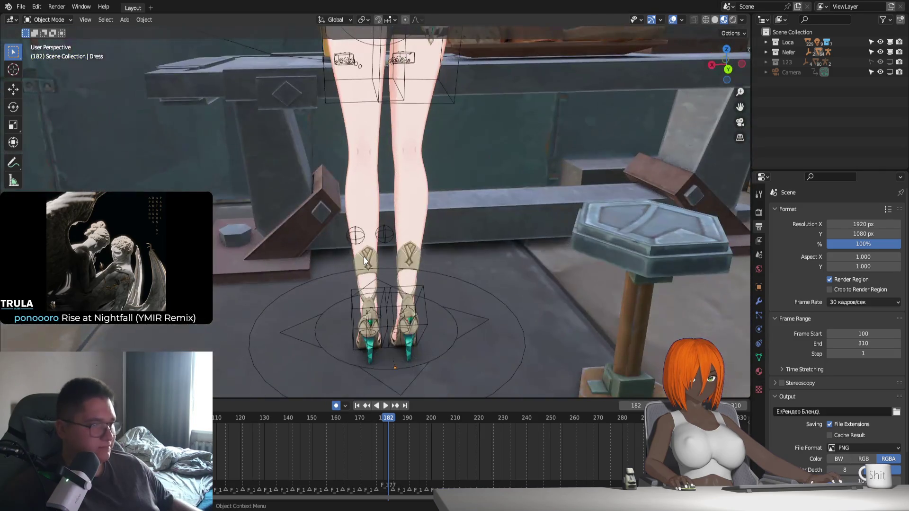
mouse_move(364, 256)
middle_down()
mouse_move(450, 286)
mouse_move(457, 264)
middle_up()
scroll(457, 264, up, 3)
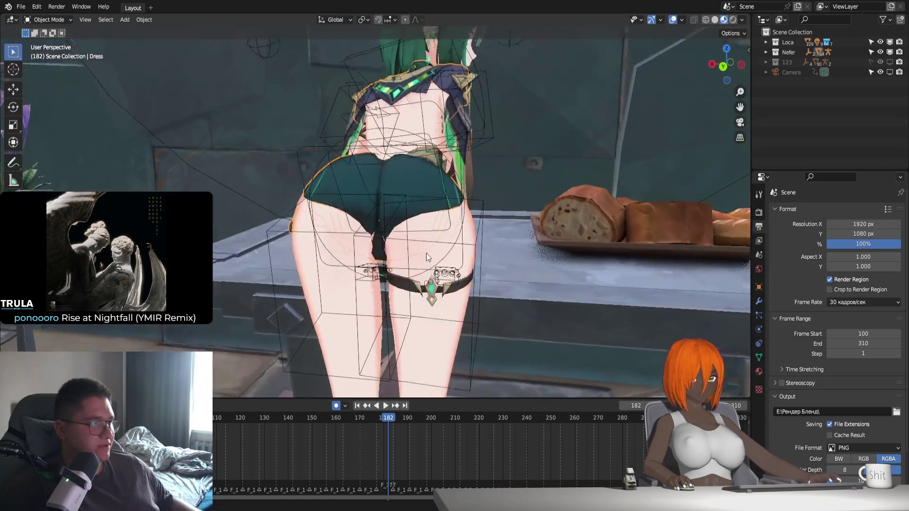
scroll(426, 253, up, 3)
Pull the shorts' lower-edge faces along Y with proportional falloff, then return to Object Mode.
key(Tab)
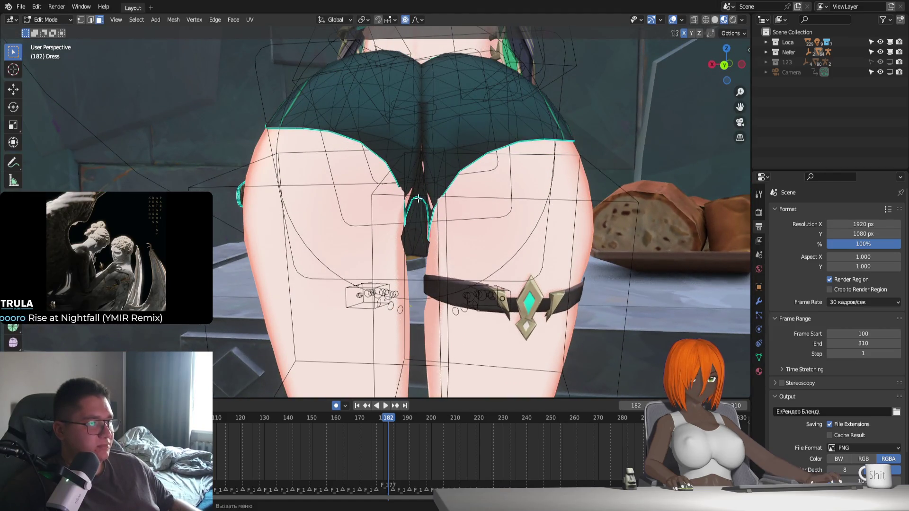
click(416, 193)
key(g)
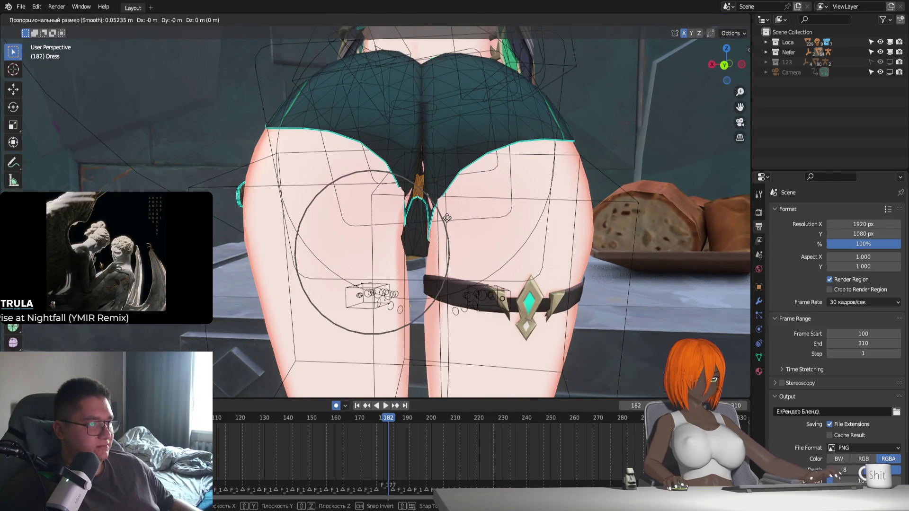
key(y)
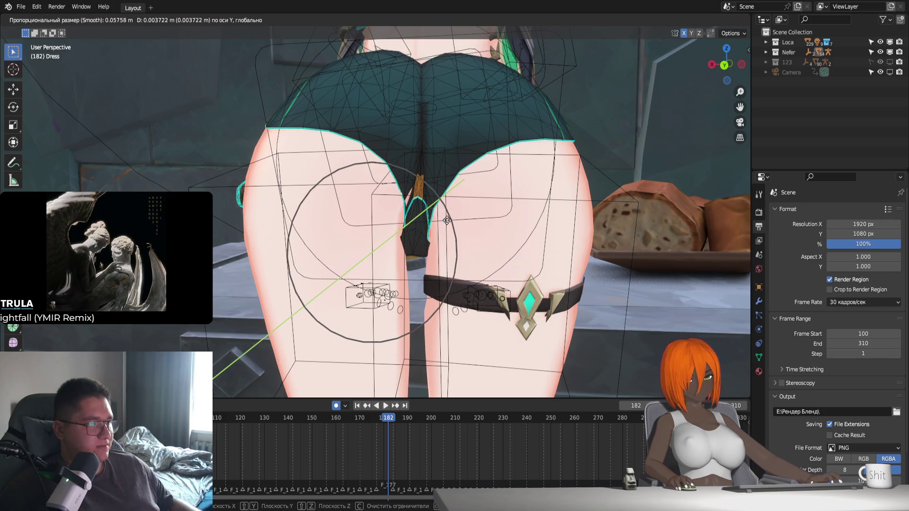
right_click(447, 220)
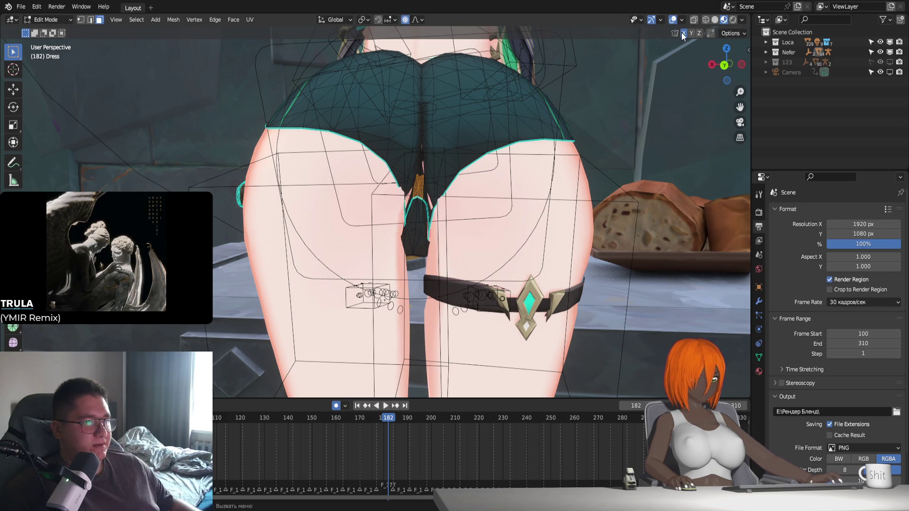
key(g)
key(y)
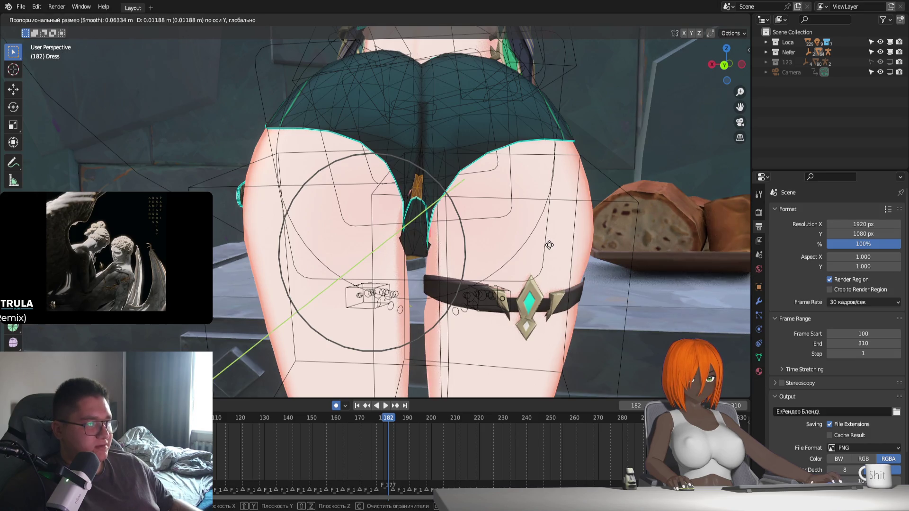
middle_drag(549, 245, 435, 294)
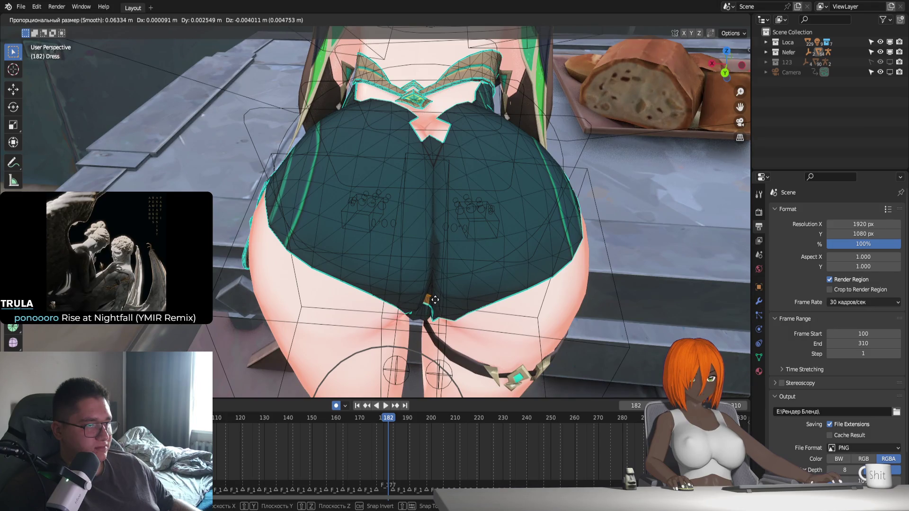
click(435, 299)
middle_drag(436, 299, 458, 288)
key(Tab)
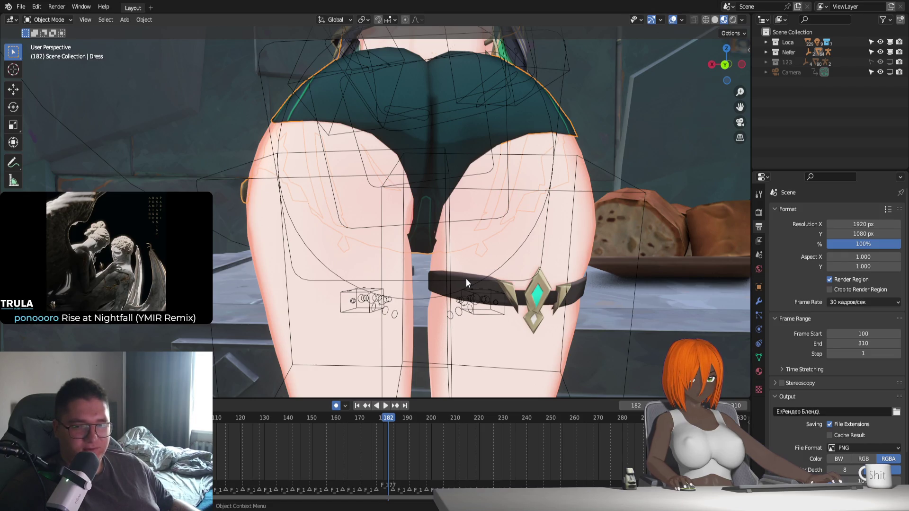
Look through the scene camera with viewport overlays hidden.
middle_drag(407, 243, 387, 226)
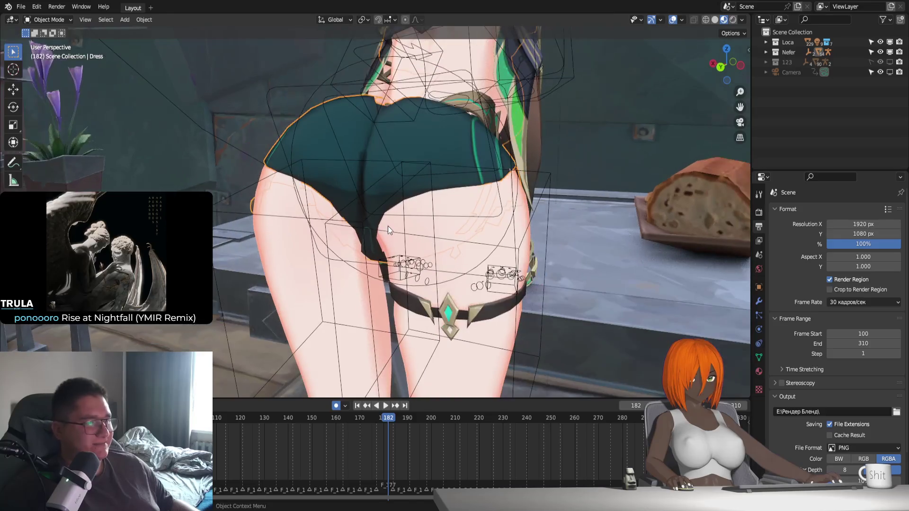
key(KP_0)
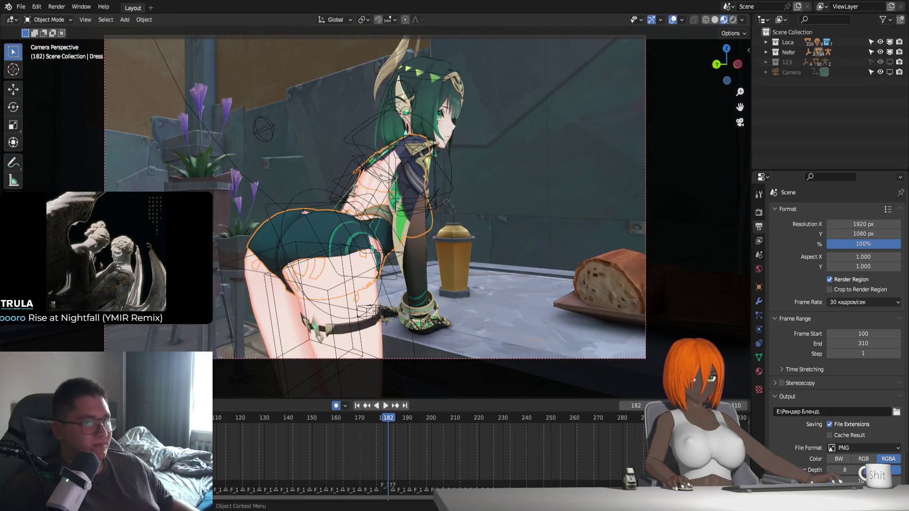
click(671, 19)
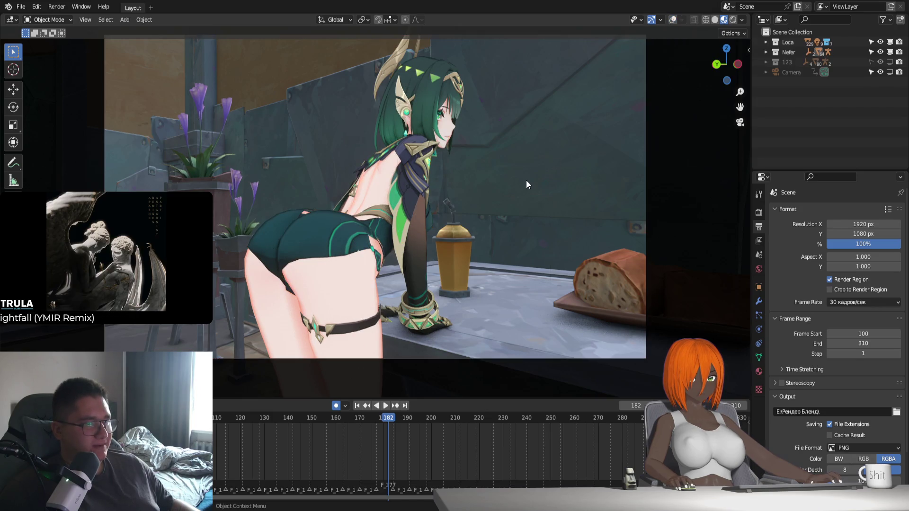
Play the animation, restore overlays, stop at frame 120, and put the Nefer rig in Pose Mode.
key(space)
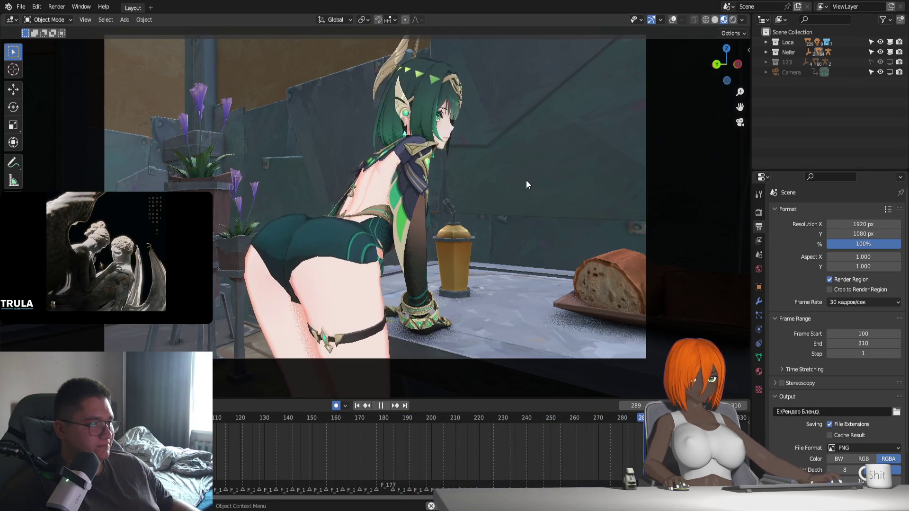
click(673, 21)
key(space)
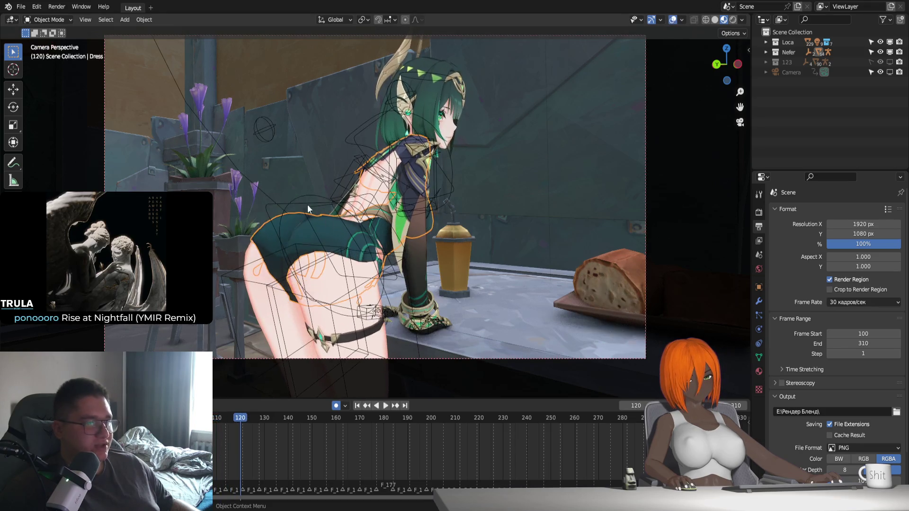
click(302, 197)
key(ctrl+Tab)
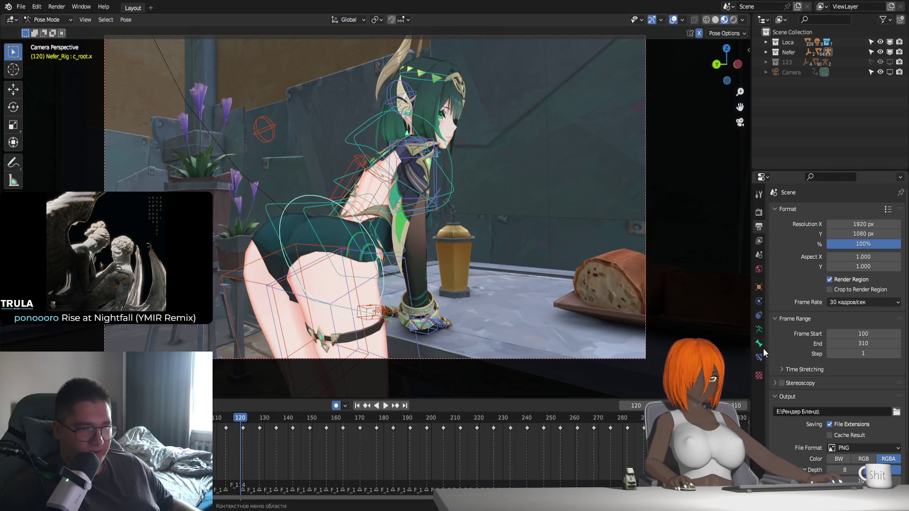
Show the spine bone layer, select c_root_bend.x, and play from frame 100.
click(759, 330)
click(842, 265)
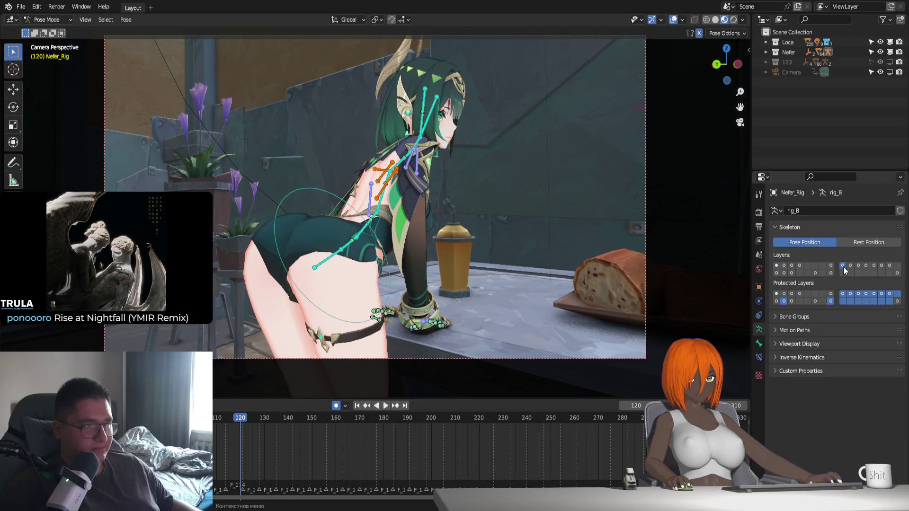
click(286, 191)
key(space)
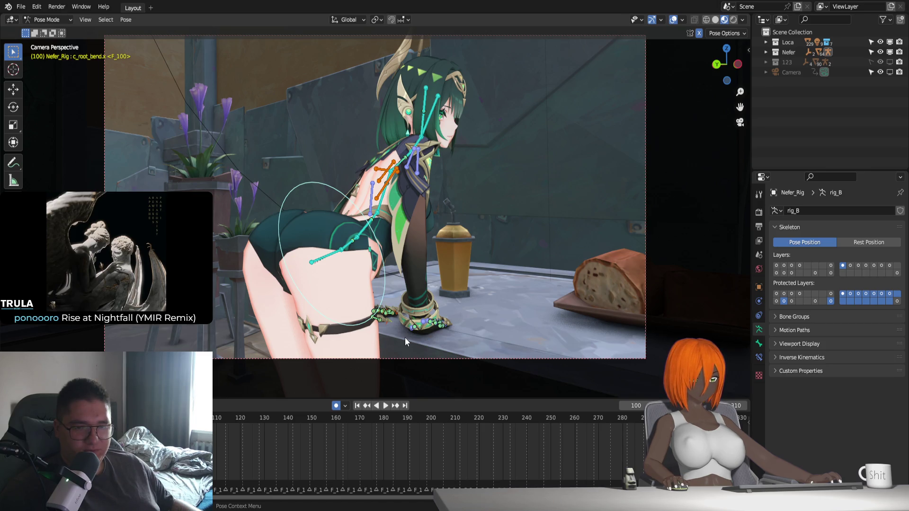
scroll(383, 456, up, 5)
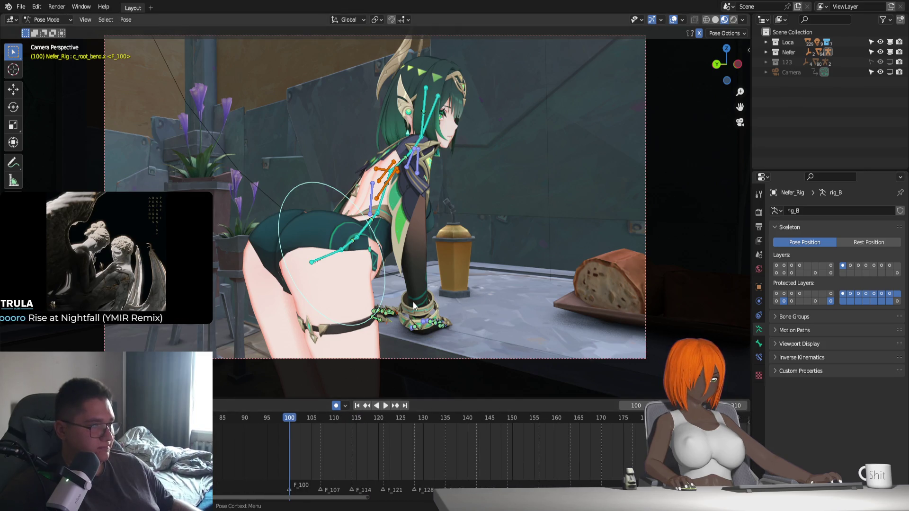
Lower c_root_bend.x slightly on Z and start tilting it around X.
key(g)
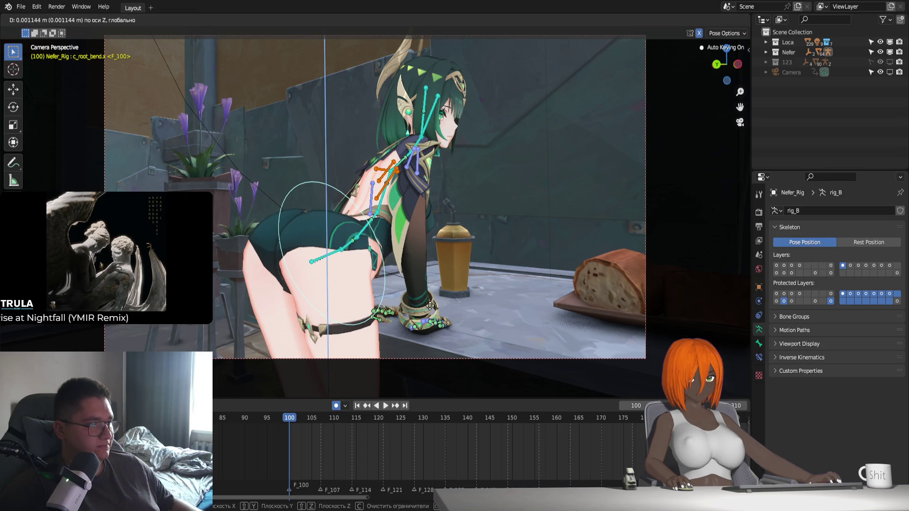
key(z)
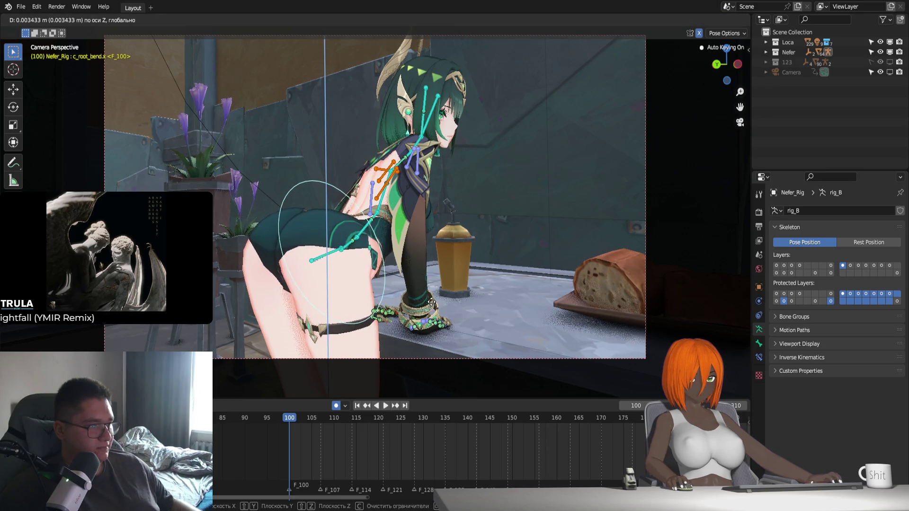
click(394, 342)
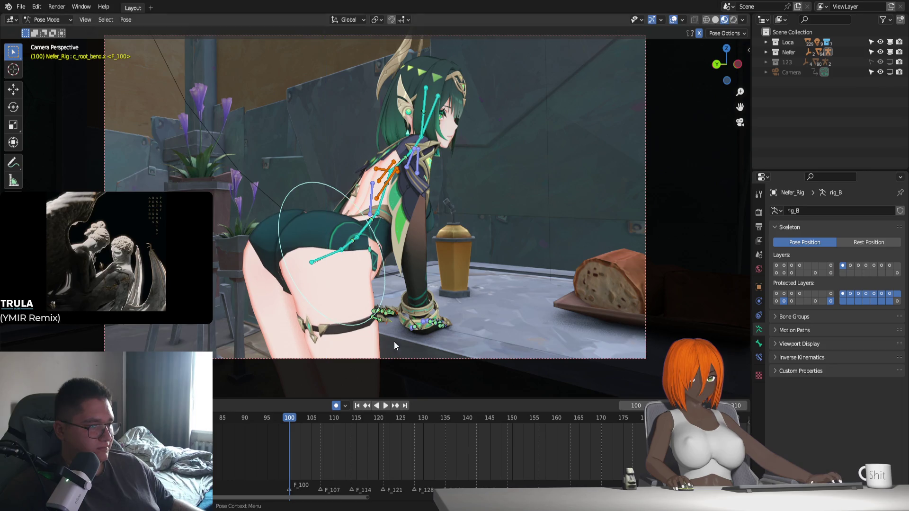
mouse_move(293, 418)
mouse_down()
mouse_move(320, 431)
mouse_move(289, 429)
mouse_up()
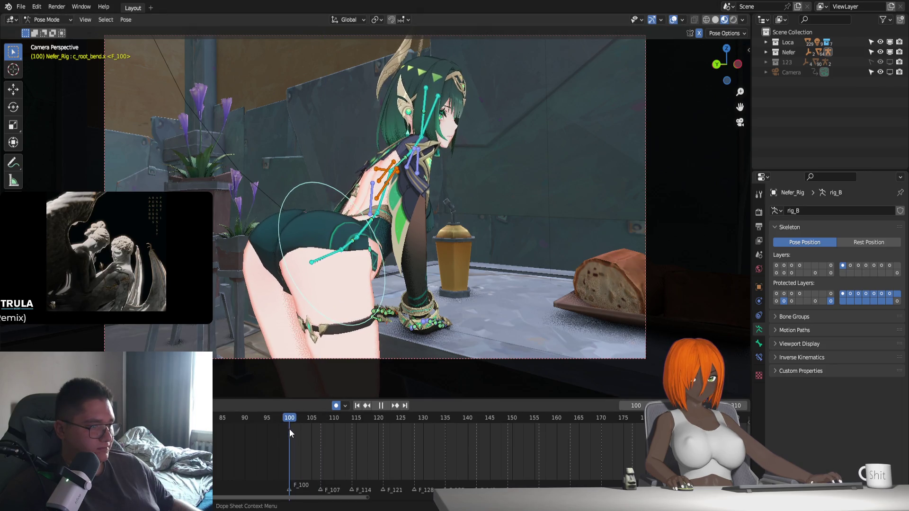
key(r)
key(z)
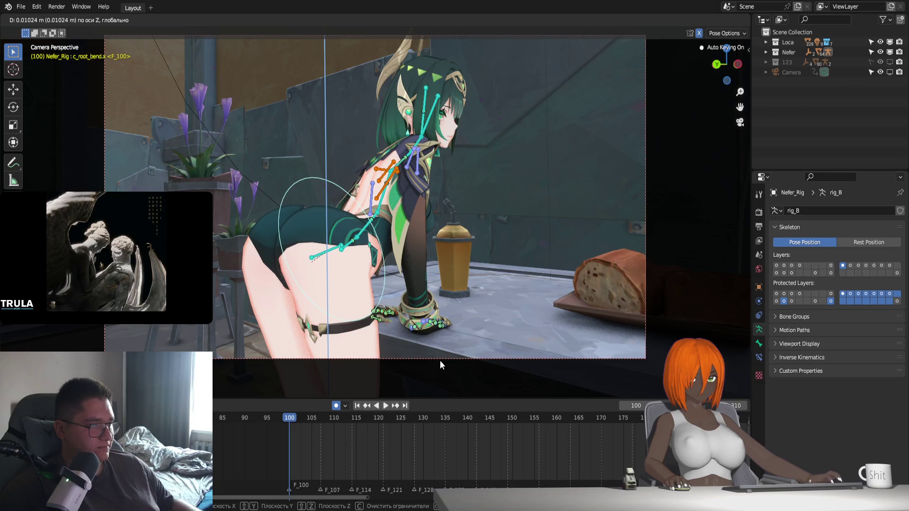
key(x)
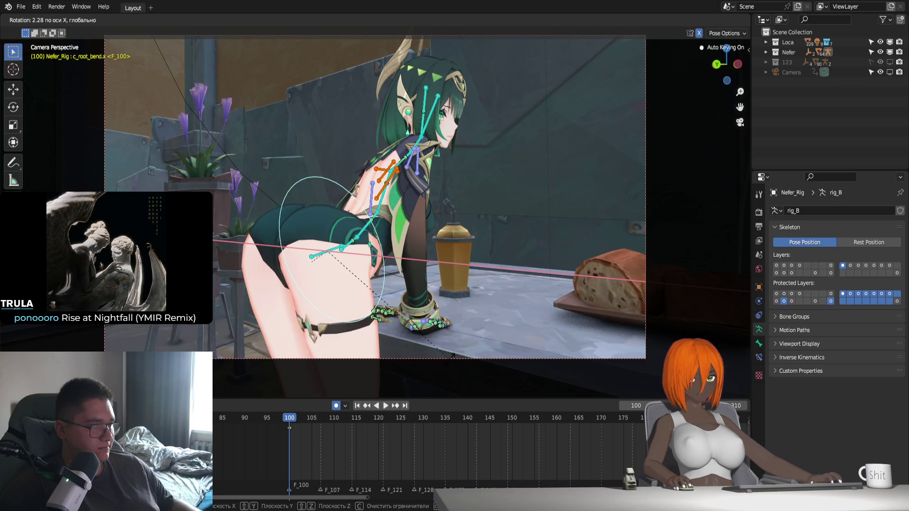
Confirm the bone tilt, preview it, then reset the pose and key frame 107.
click(452, 356)
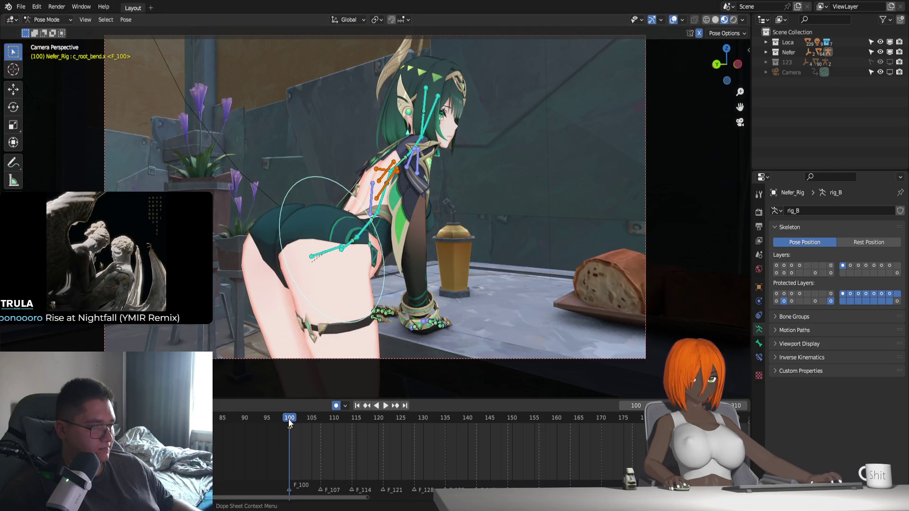
key(space)
key(space)
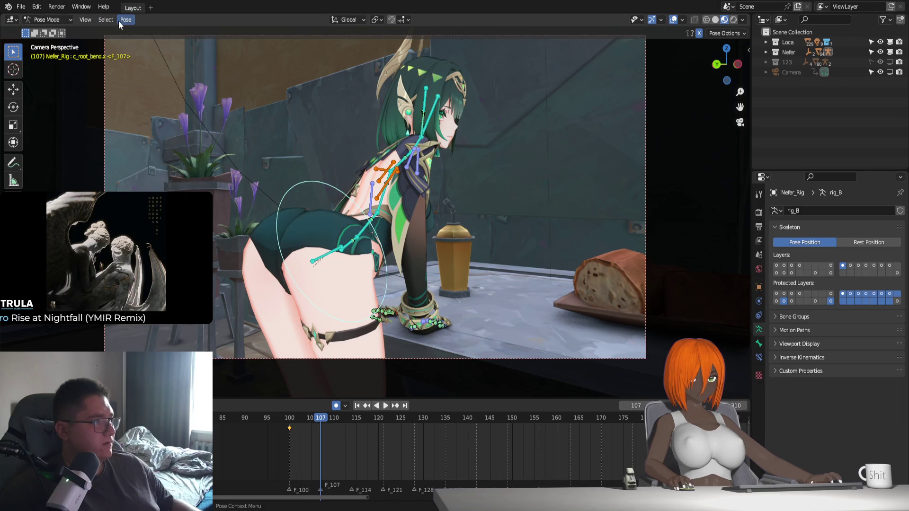
click(125, 19)
mouse_move(152, 41)
click(256, 43)
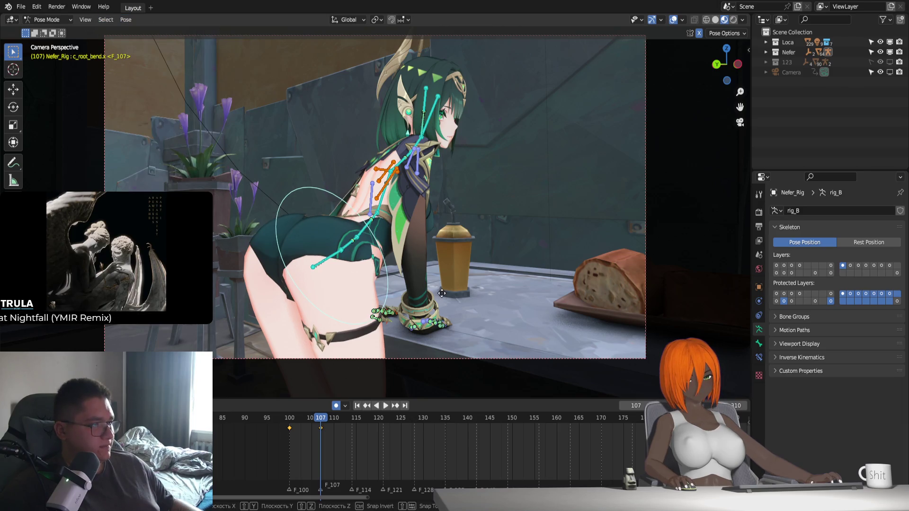
Rotate the bend bone around the X axis for the new pose.
key(g)
key(z)
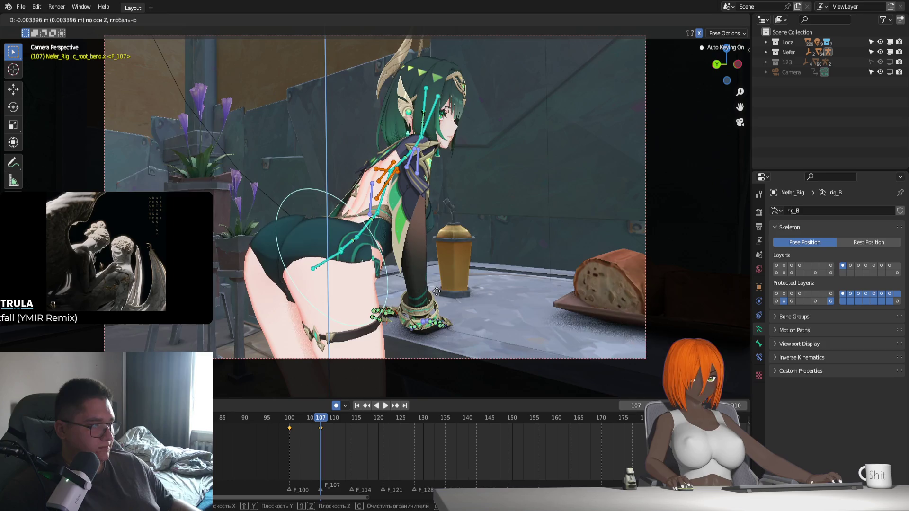
key(r)
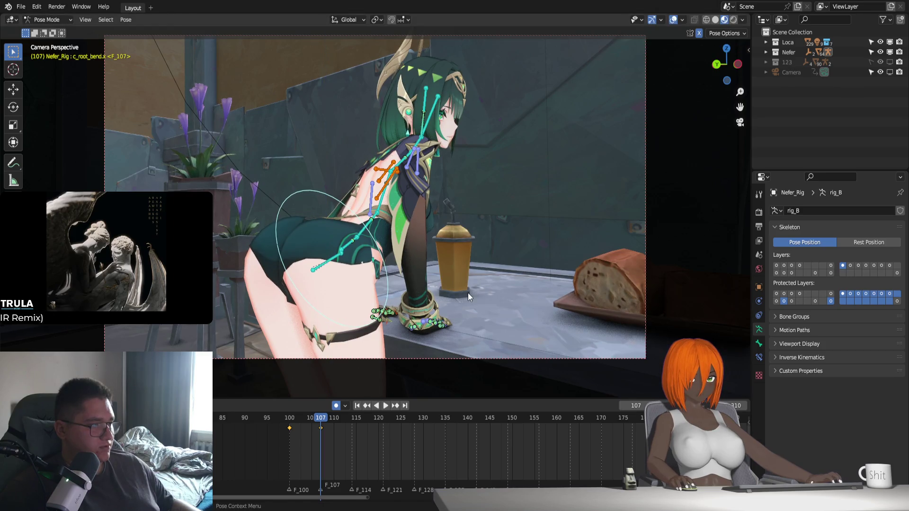
key(x)
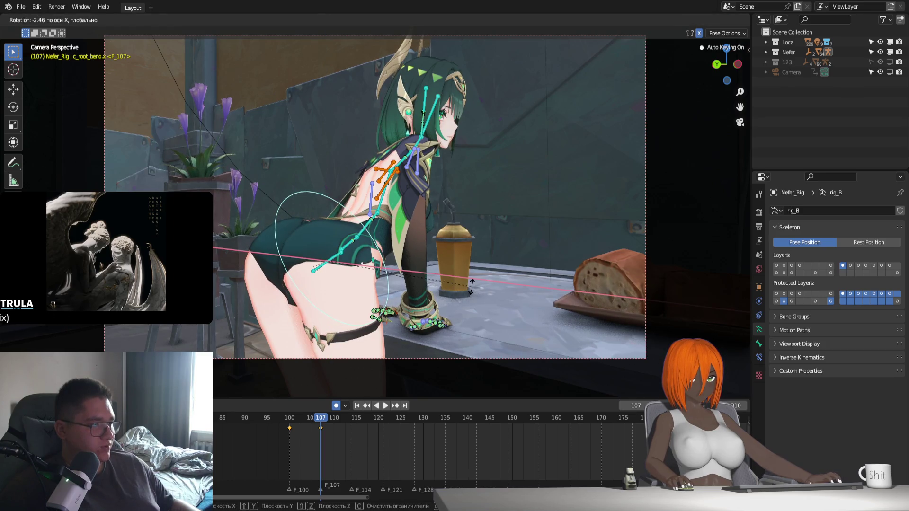
click(471, 286)
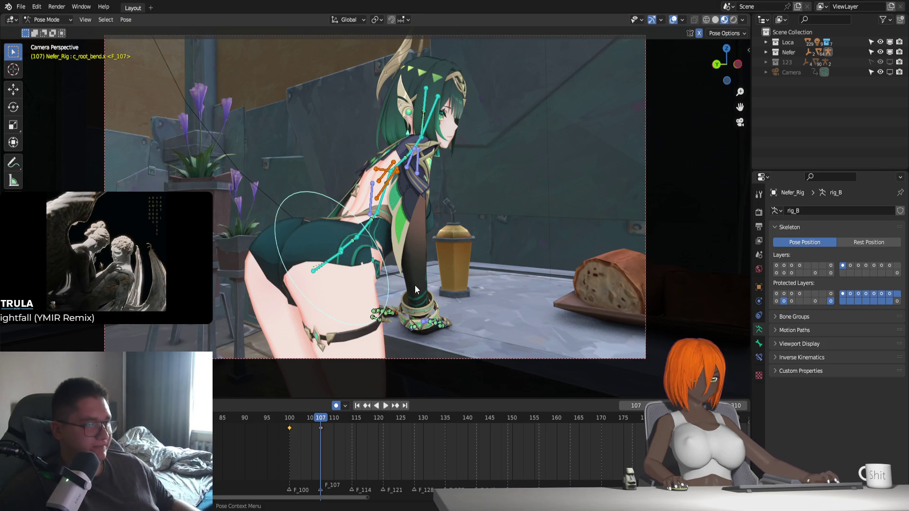
Paste the keyframes at frames 114 and 121 and play the loop from frame 100.
key(space)
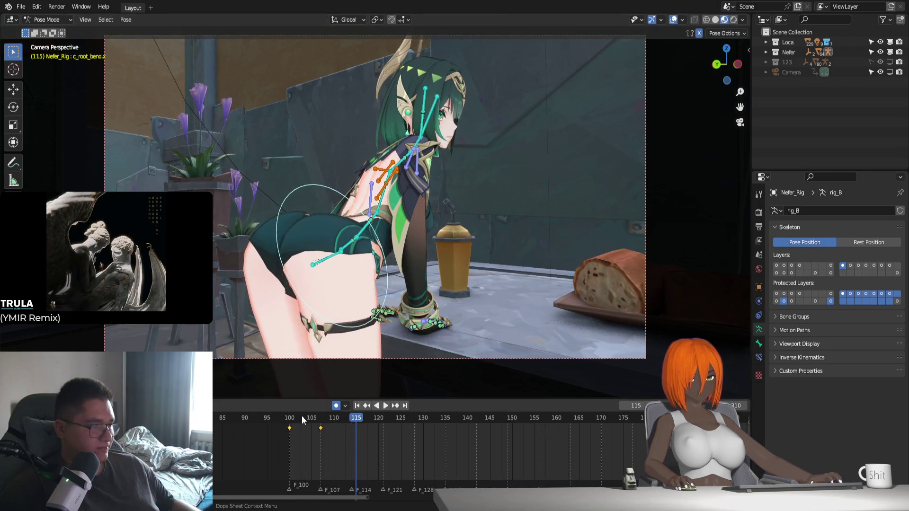
drag(289, 418, 351, 439)
key(ctrl+v)
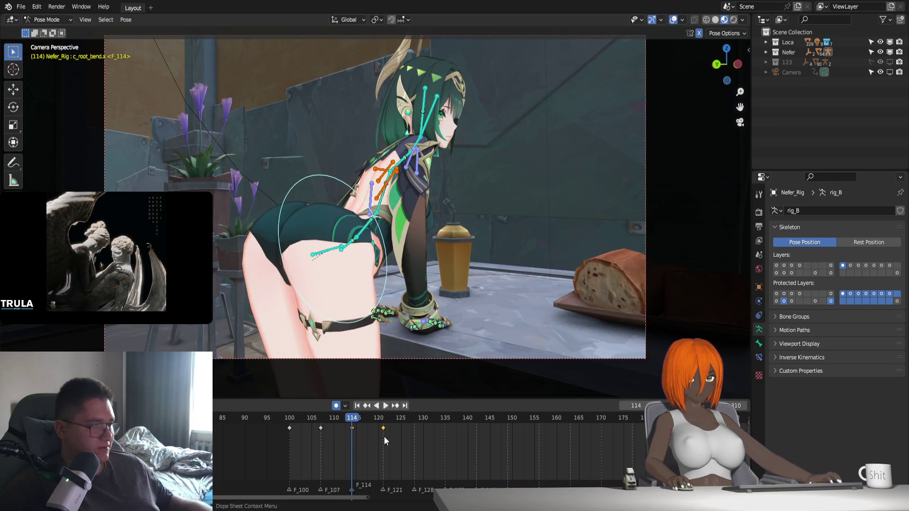
key(space)
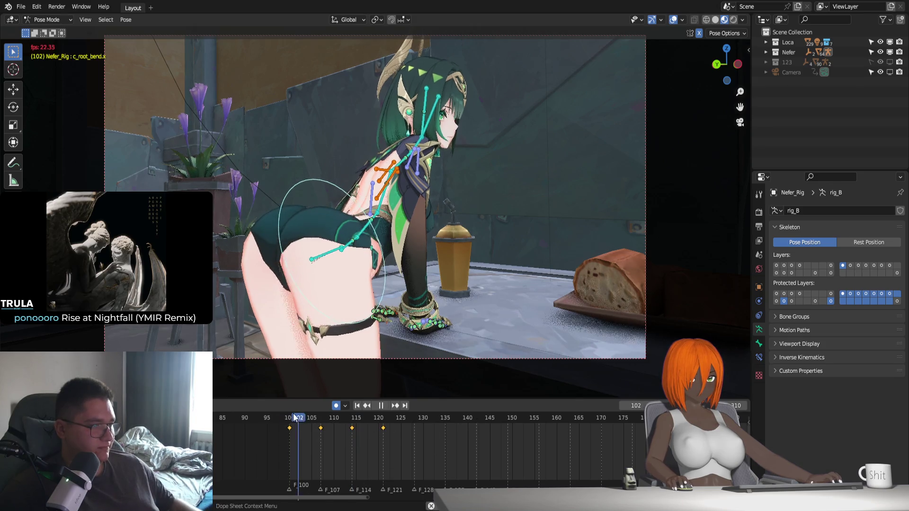
click(294, 417)
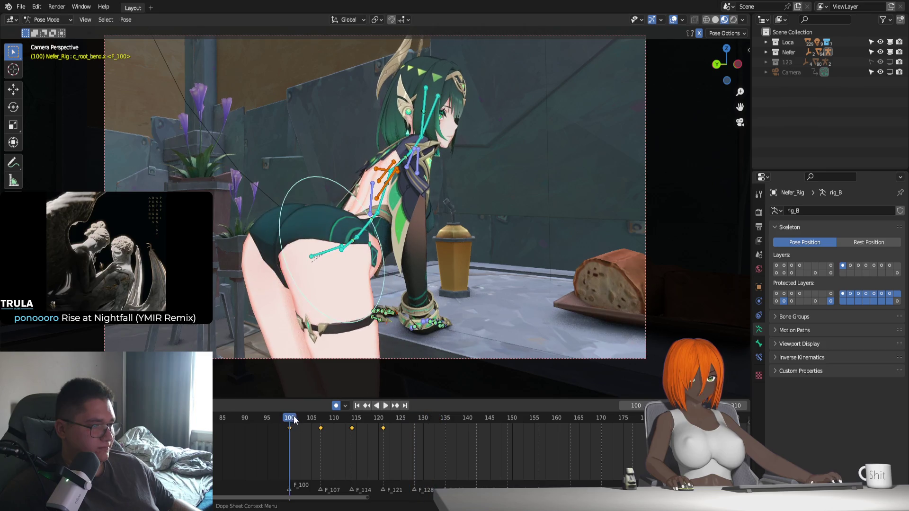
Switch to Solid shading, replay the loop, and delete the keys at 107, 114 and 121.
click(715, 19)
key(space)
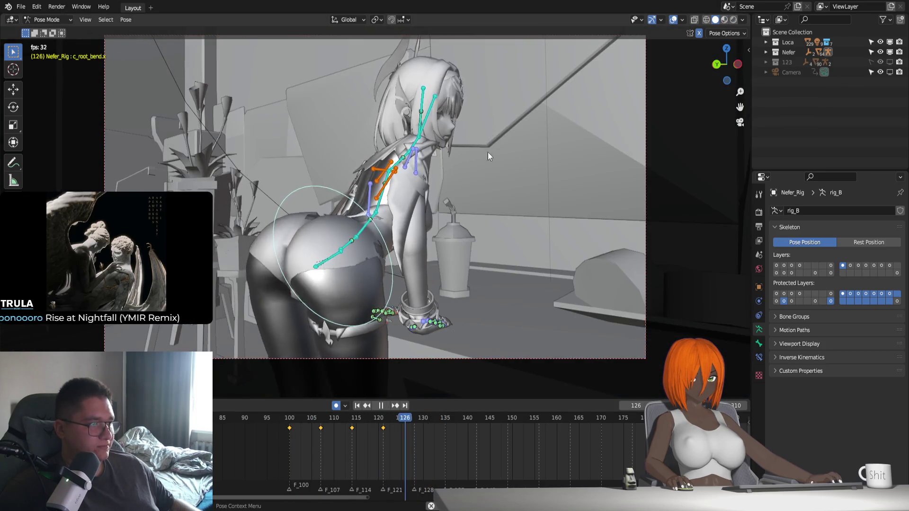
key(space)
click(290, 417)
key(space)
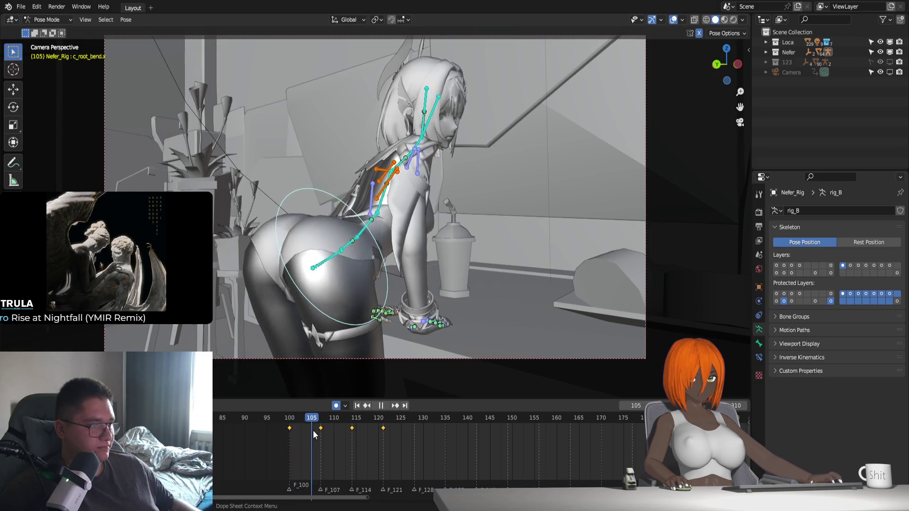
key(Escape)
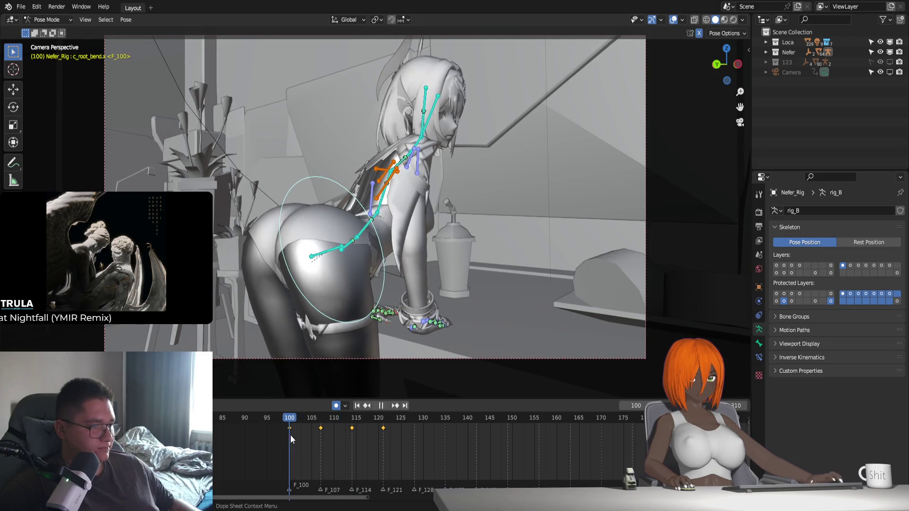
key(Delete)
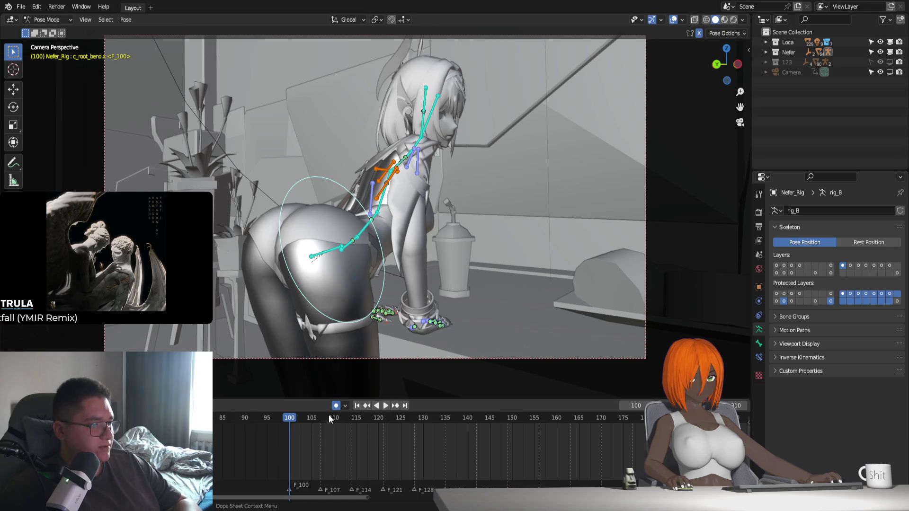
Clear all bone transforms, then clear bone locations, and check the pose.
click(125, 20)
mouse_move(144, 32)
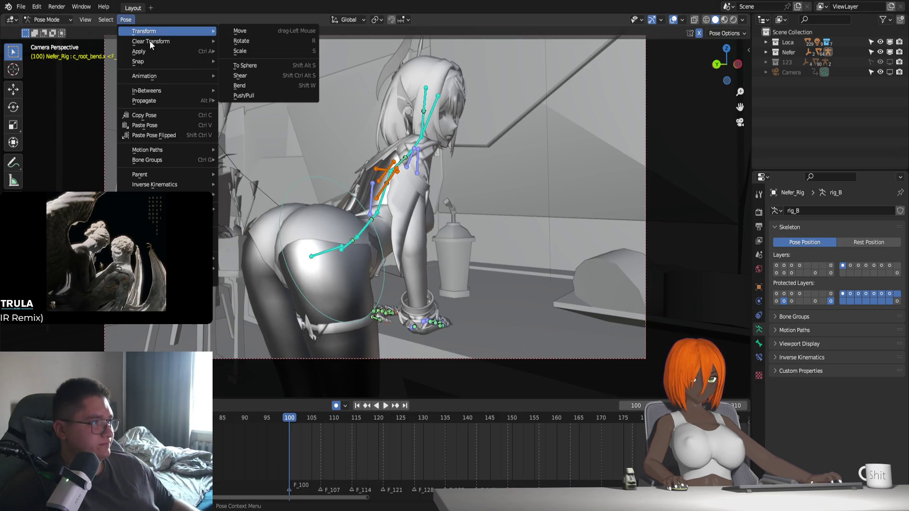
mouse_move(175, 41)
click(244, 39)
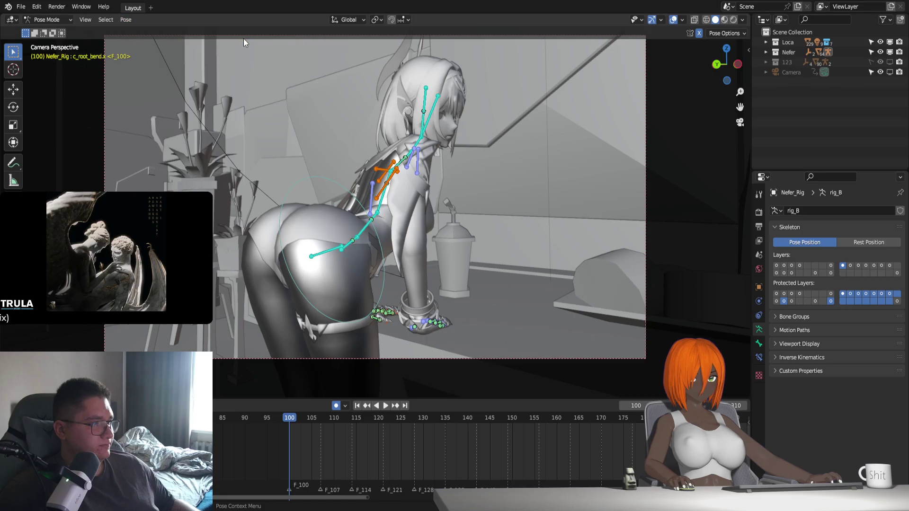
click(126, 19)
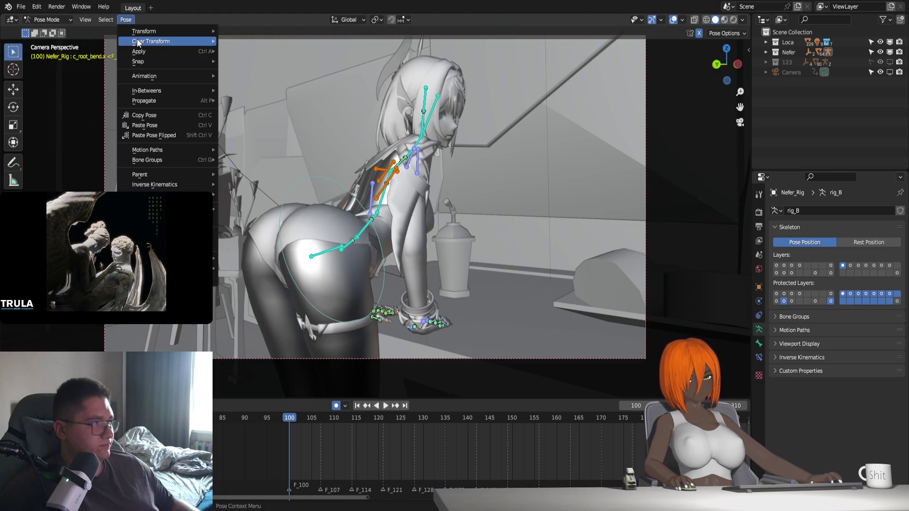
mouse_move(175, 42)
click(243, 41)
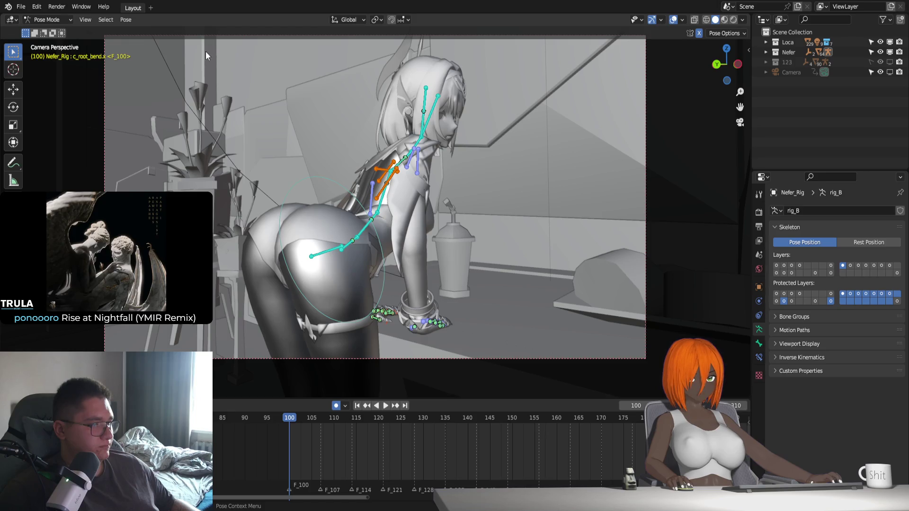
click(131, 21)
click(264, 48)
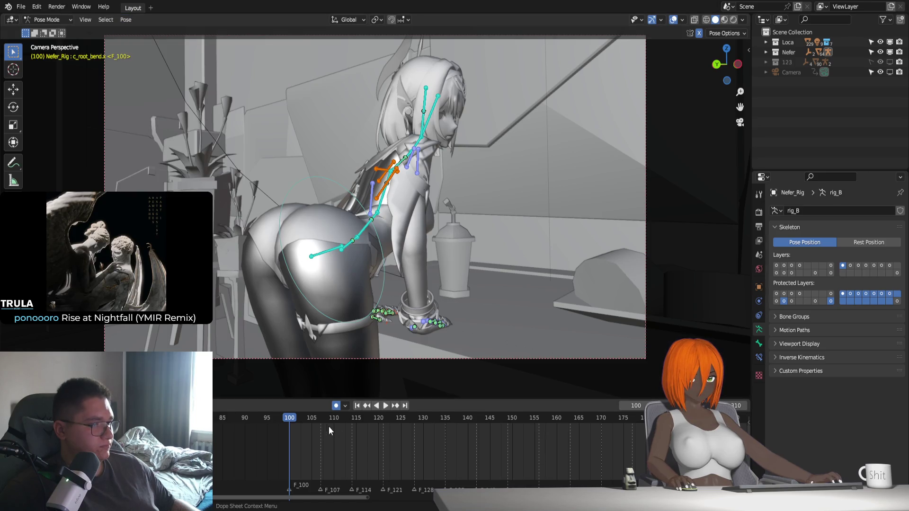
drag(311, 425, 289, 421)
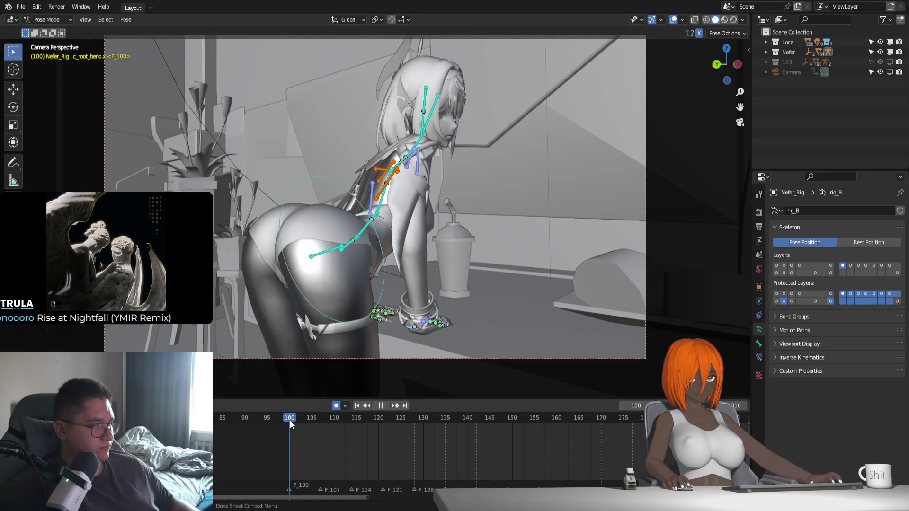
Reset the circular root bone, key it at frame 100, and raise it slightly.
click(381, 242)
click(125, 20)
mouse_move(175, 41)
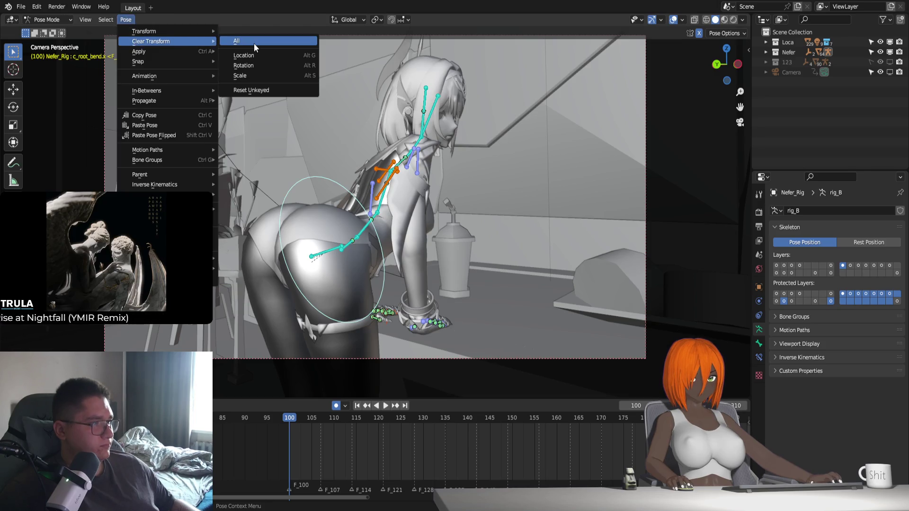
click(254, 43)
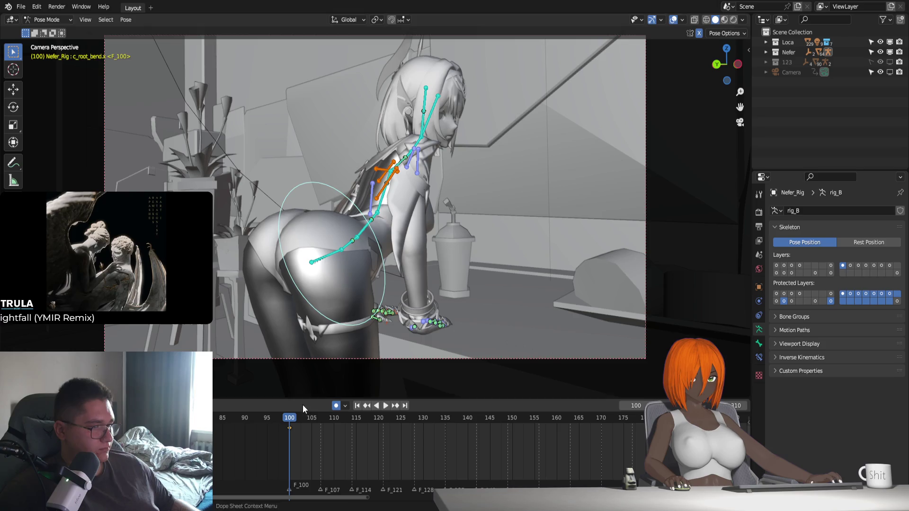
key(r)
key(Escape)
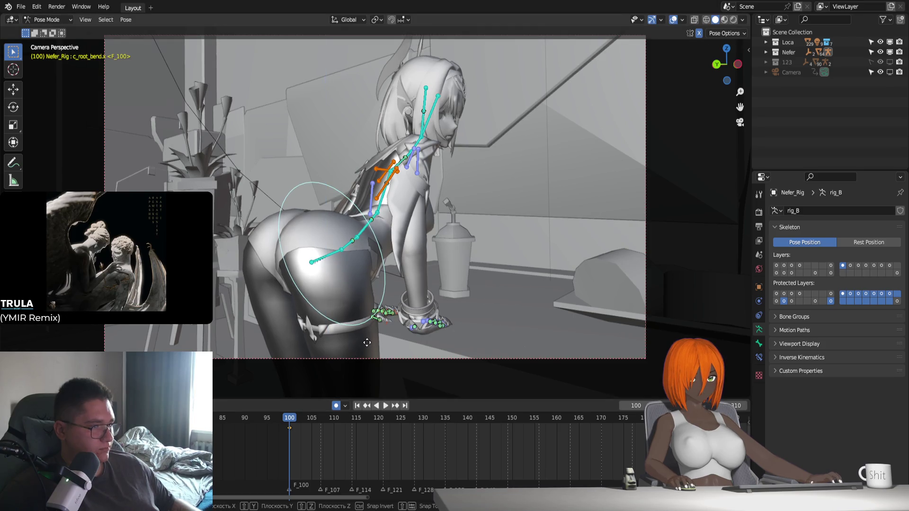
key(g)
key(Return)
Move the root bone on Z at frame 107 and key it.
click(318, 419)
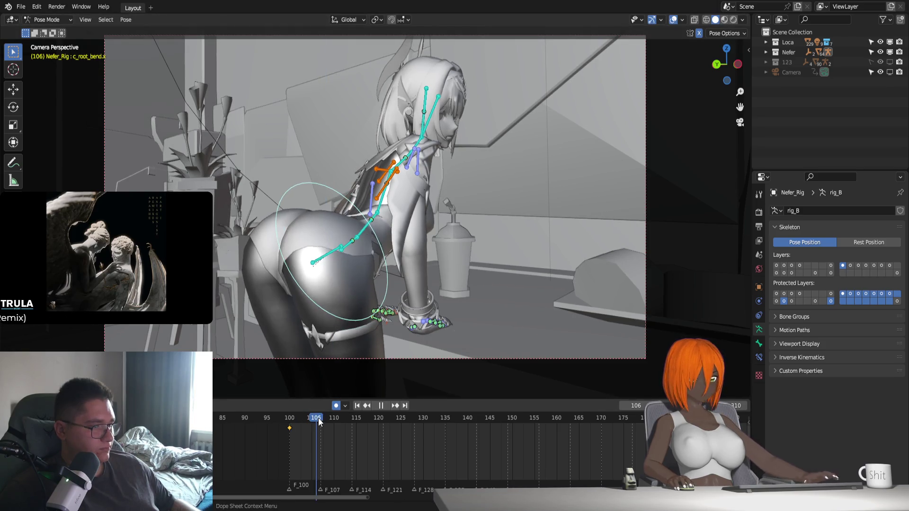
key(g)
key(z)
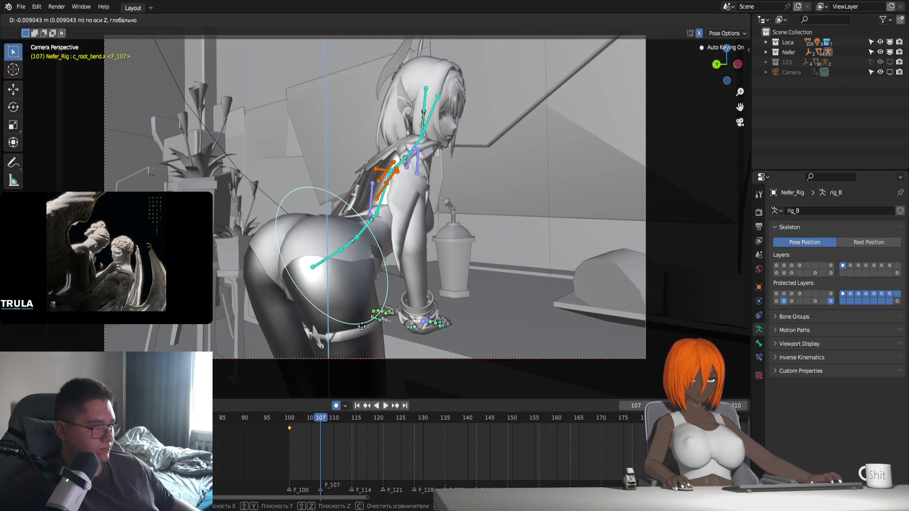
click(361, 326)
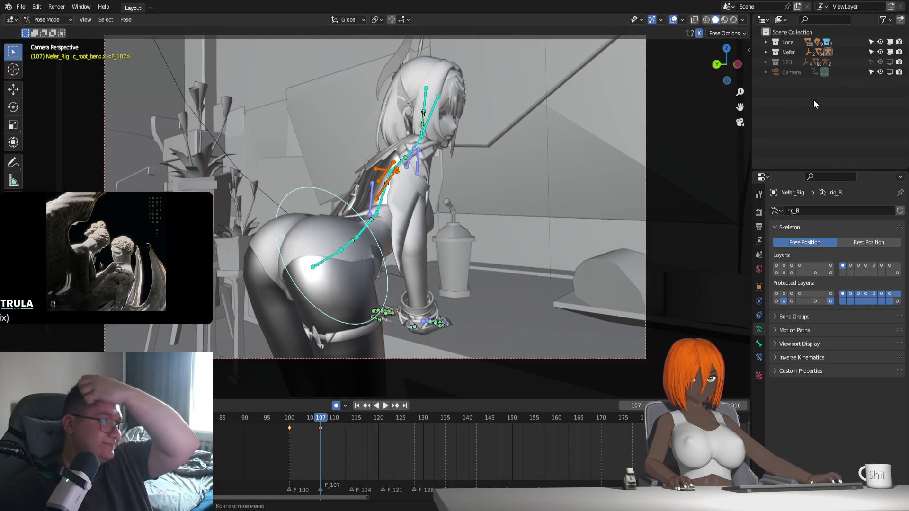
Switch to Material Preview and lower the root bend bone on Z at frame 107.
key(z)
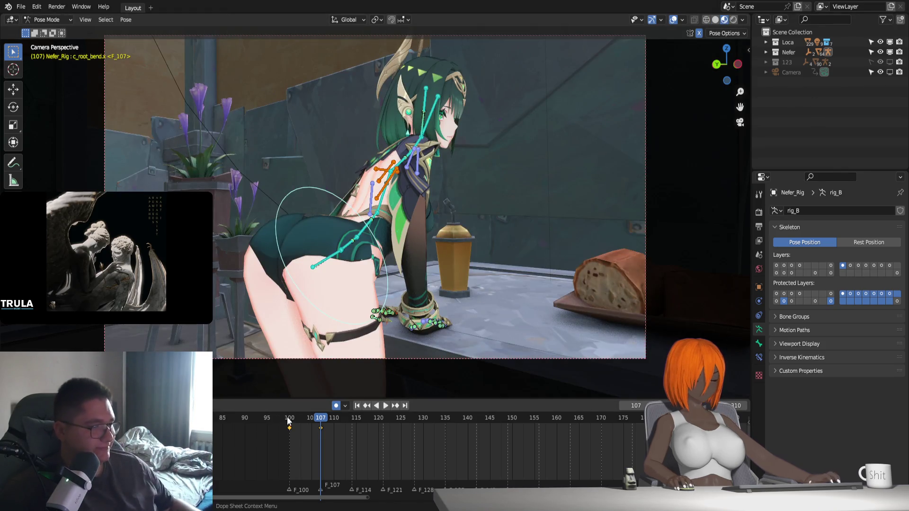
key(space)
mouse_move(306, 428)
mouse_down()
mouse_move(288, 416)
mouse_move(322, 437)
mouse_up()
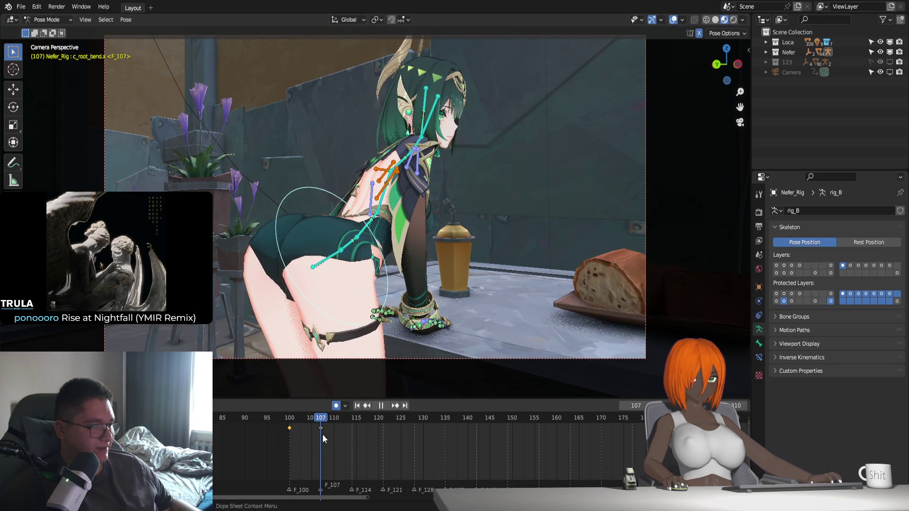
key(Escape)
key(g)
key(z)
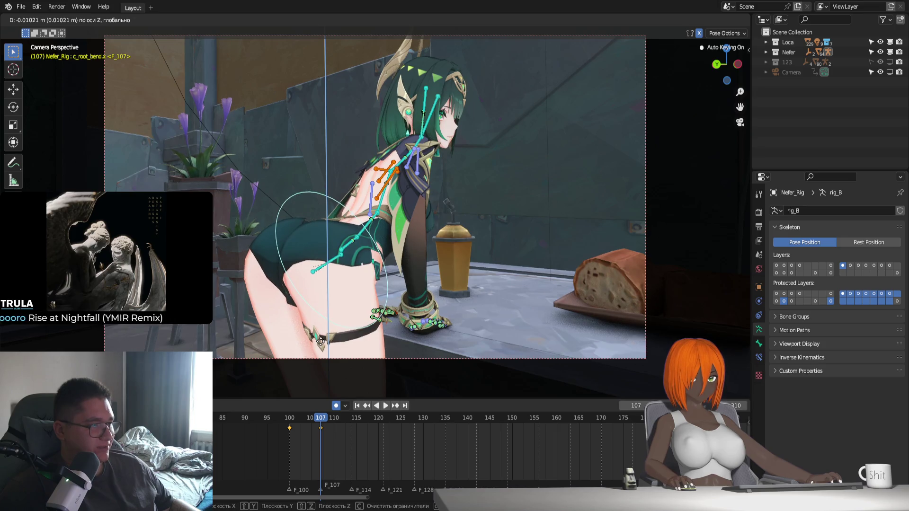
click(320, 341)
Copy the frame 100 and 107 keys to frames 114 and 121, forming a four-key sway.
click(290, 419)
key(space)
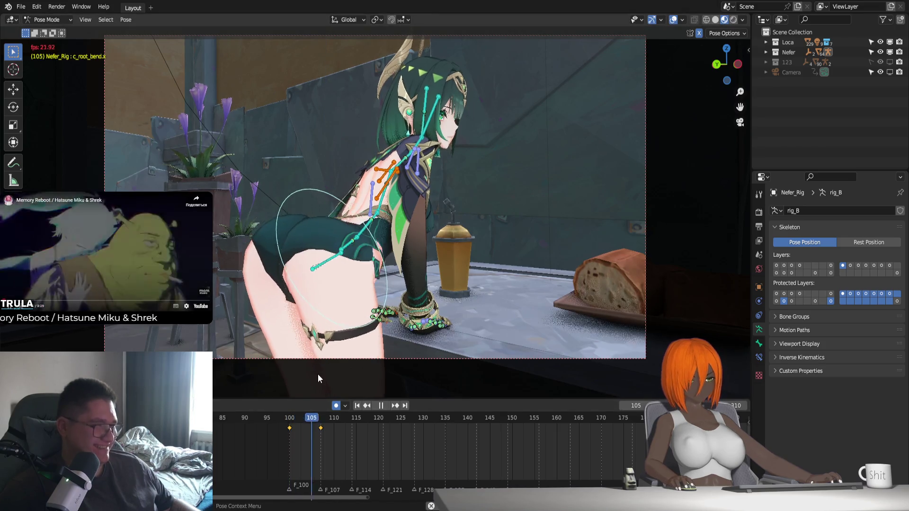
key(space)
key(ctrl+c)
key(ctrl+v)
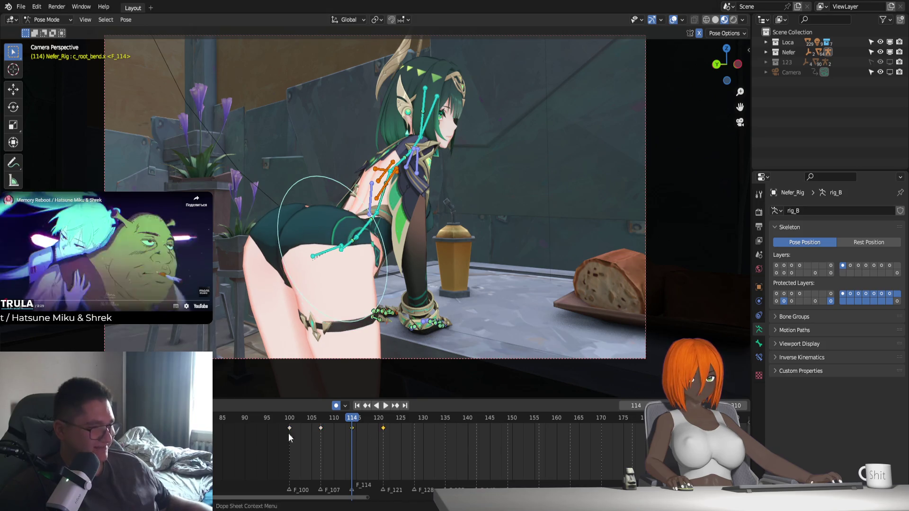
key(a)
key(space)
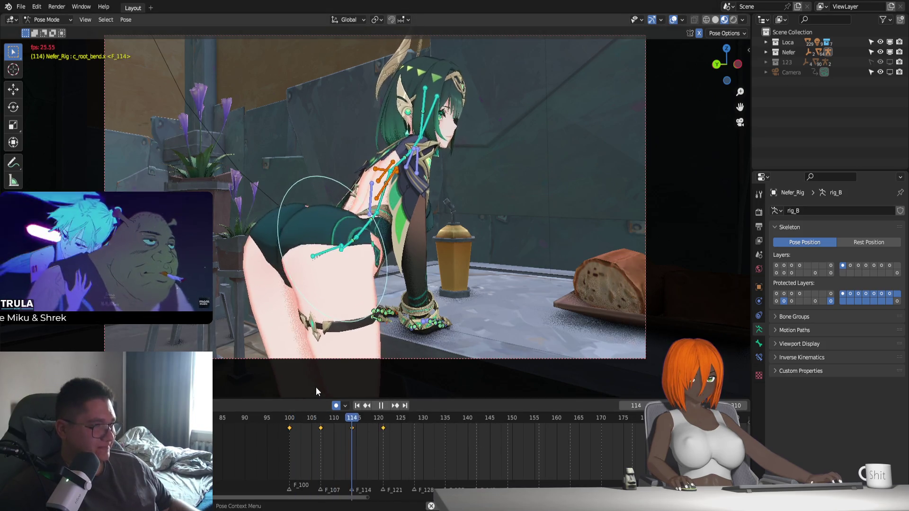
key(space)
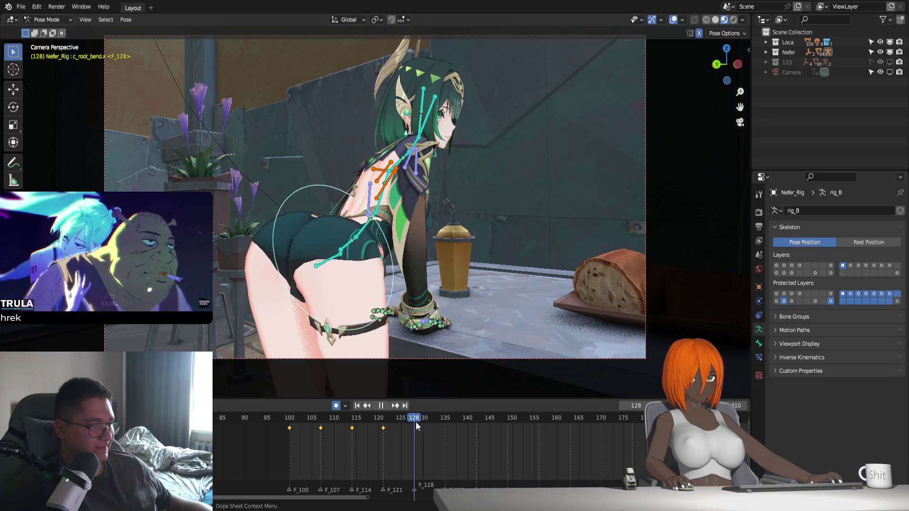
Repeat the four-key sway at frames 128, 156, 184, 212, 240, 268 and 296.
key(Escape)
click(544, 421)
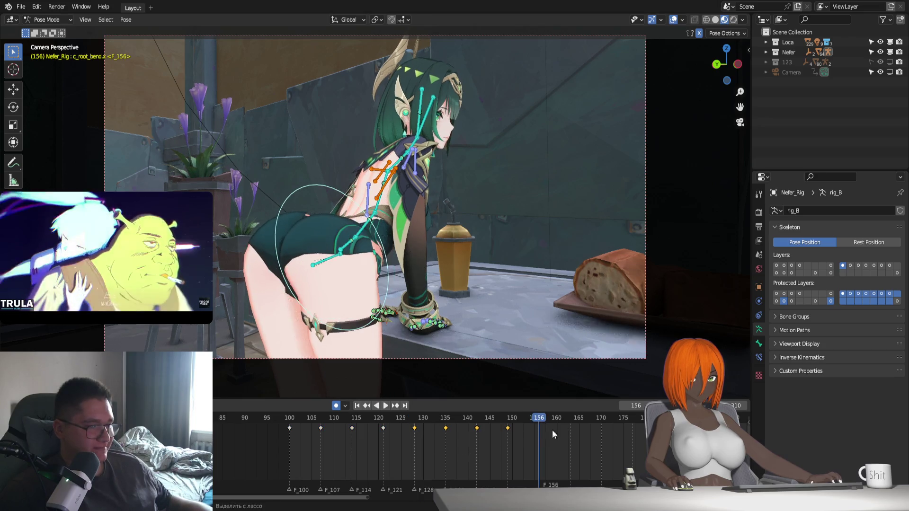
ctrl+scroll(520, 445, down, 5)
click(456, 420)
ctrl+scroll(436, 426, down, 4)
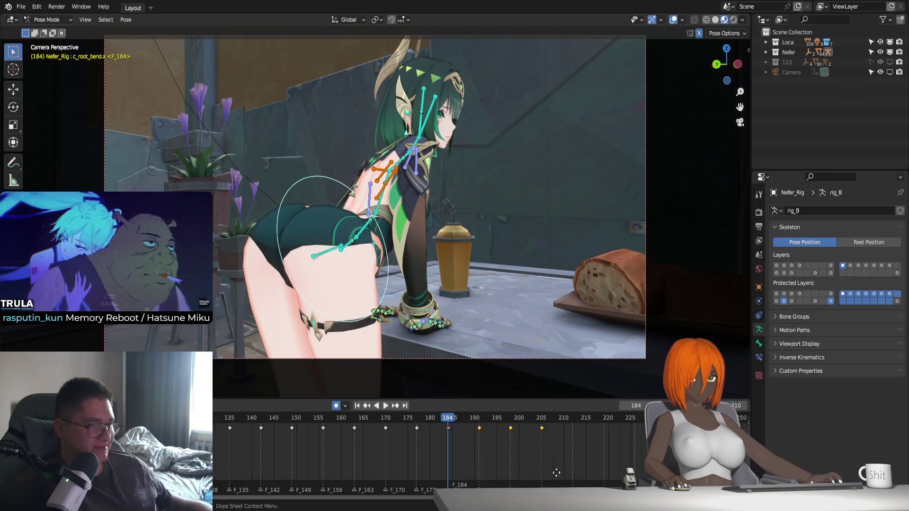
click(416, 419)
ctrl+scroll(547, 473, down, 4)
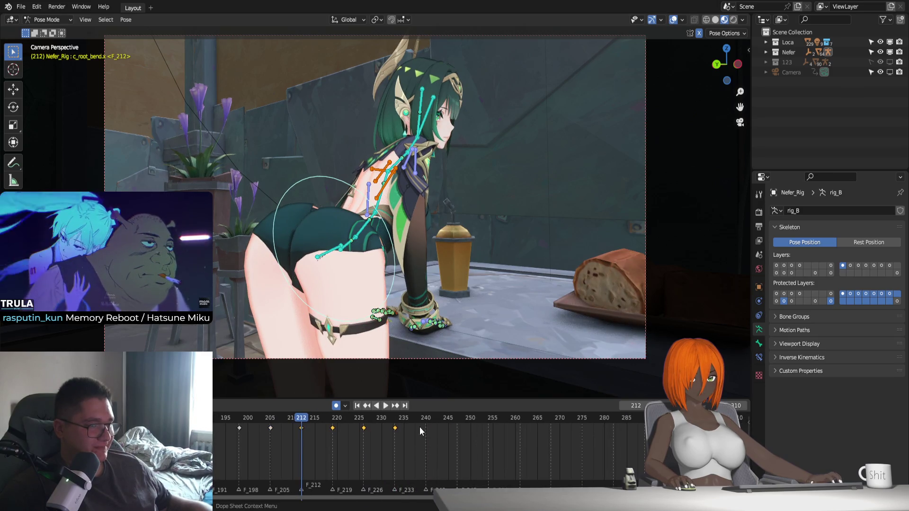
click(427, 417)
ctrl+scroll(529, 463, down, 3)
key(shift+d)
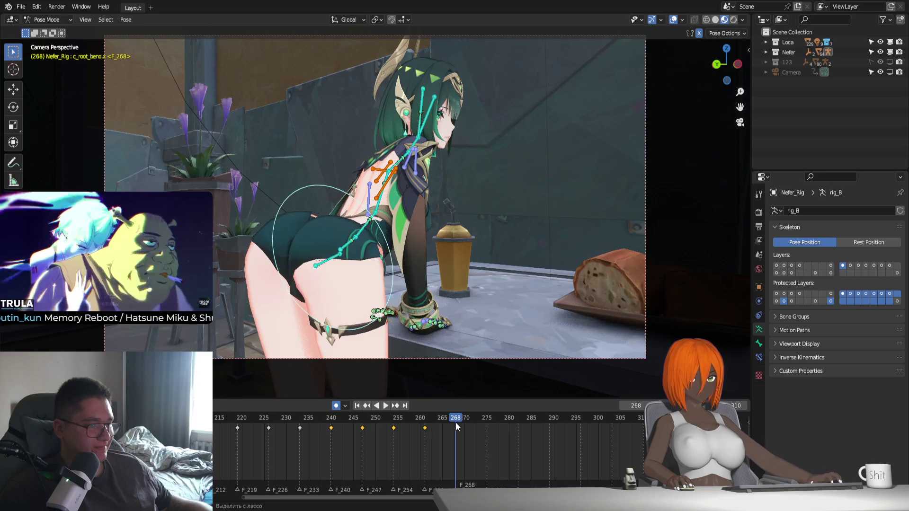
click(456, 422)
click(580, 417)
key(ctrl+v)
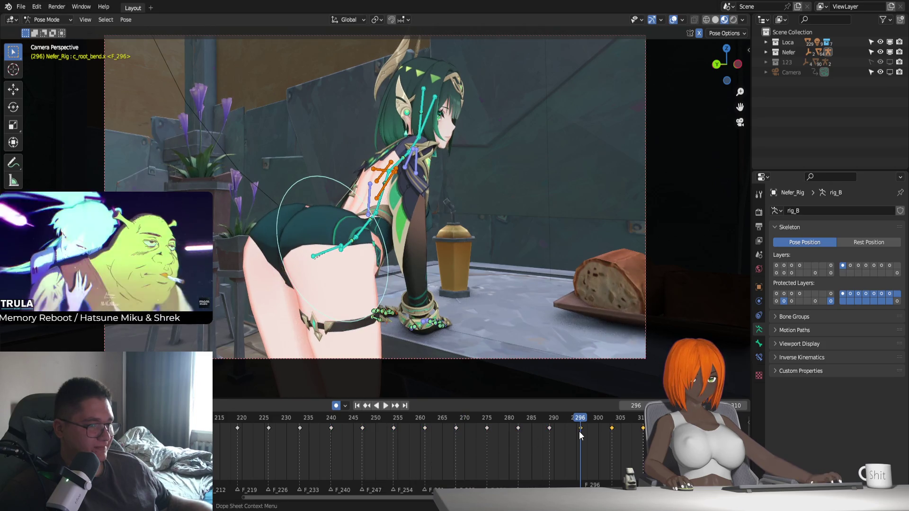
scroll(571, 432, down, 3)
Scroll the timeline view down.
scroll(513, 427, down, 1)
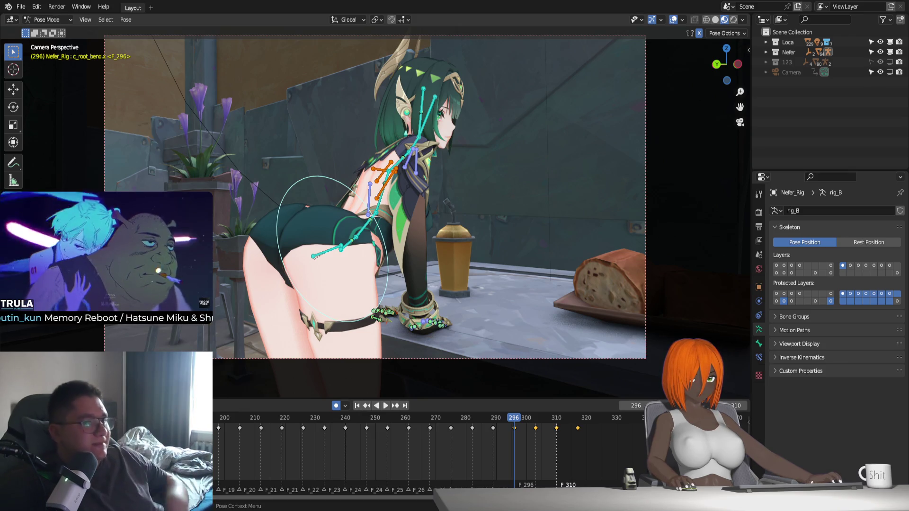
Jump to frame 100 and play the hip sway, stopping at frame 127.
click(357, 405)
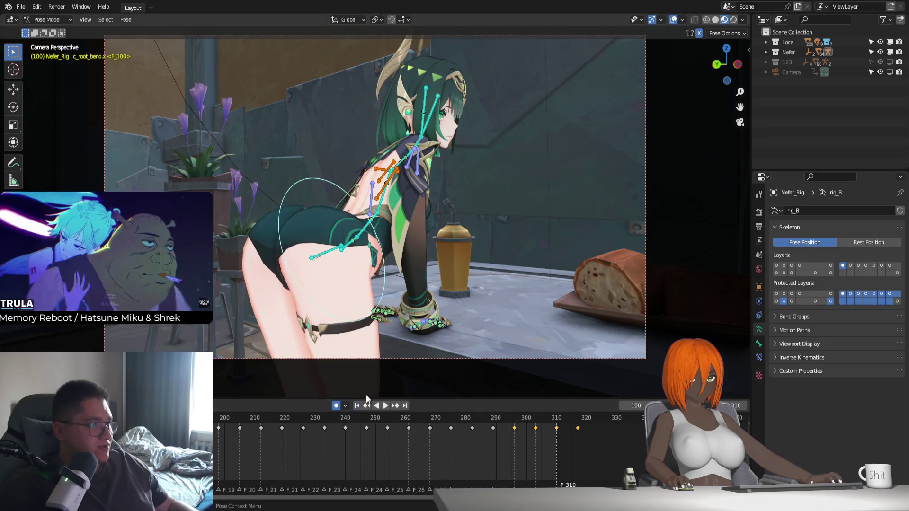
key(space)
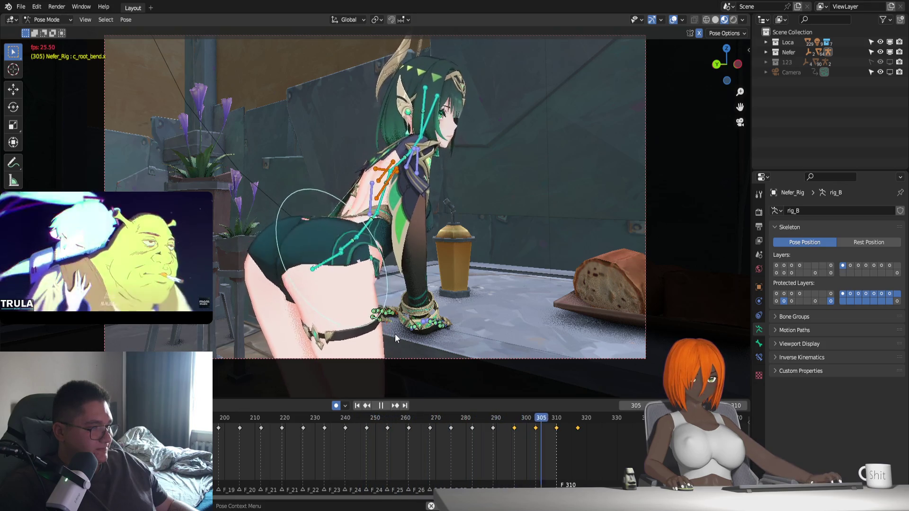
key(space)
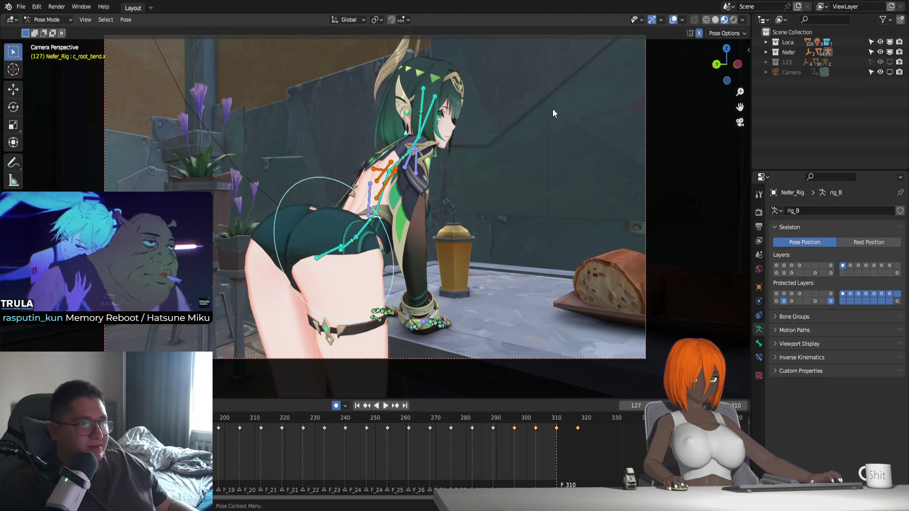
Show the rig's first bone layer, select c_spine_02.x and keyframe it at frame 100.
click(777, 265)
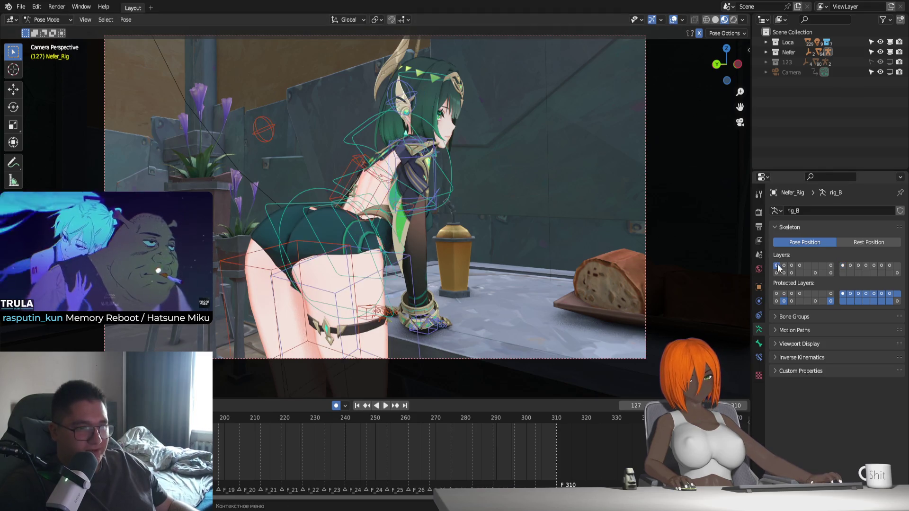
click(367, 191)
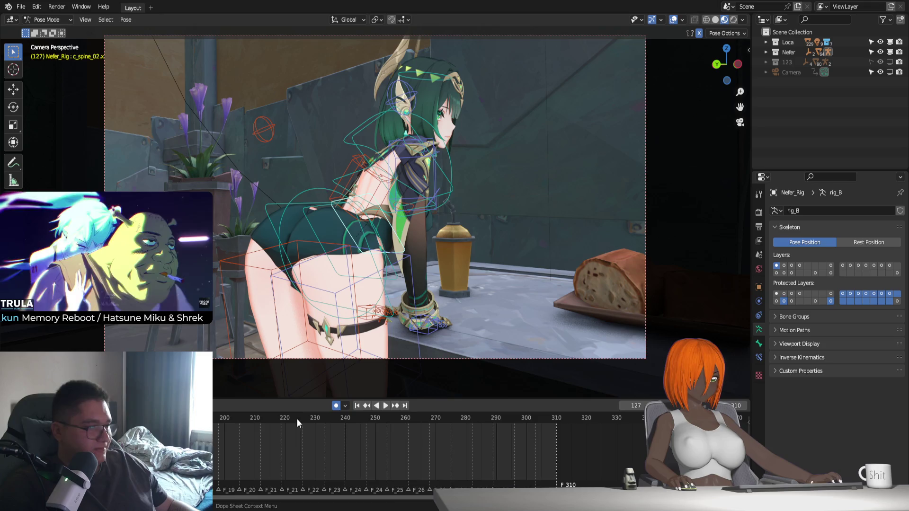
ctrl+scroll(296, 419, left, 5)
click(356, 406)
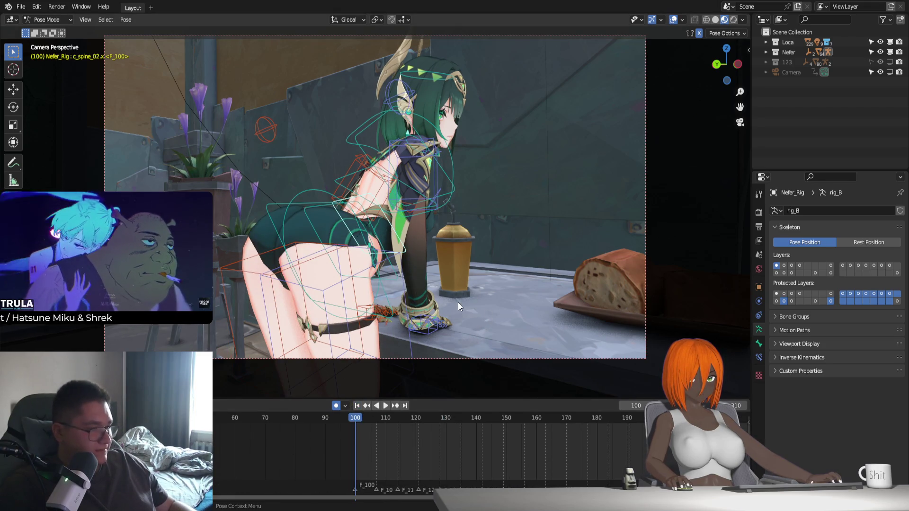
key(i)
At frame 107, try spine bone moves along local Y, cancelling them, and orbit around the torso.
click(376, 418)
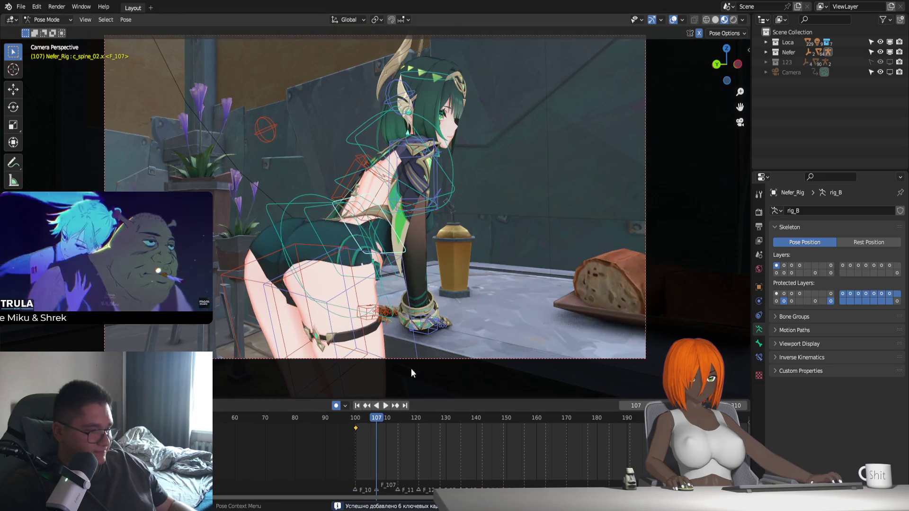
key(g)
key(y)
key(y)
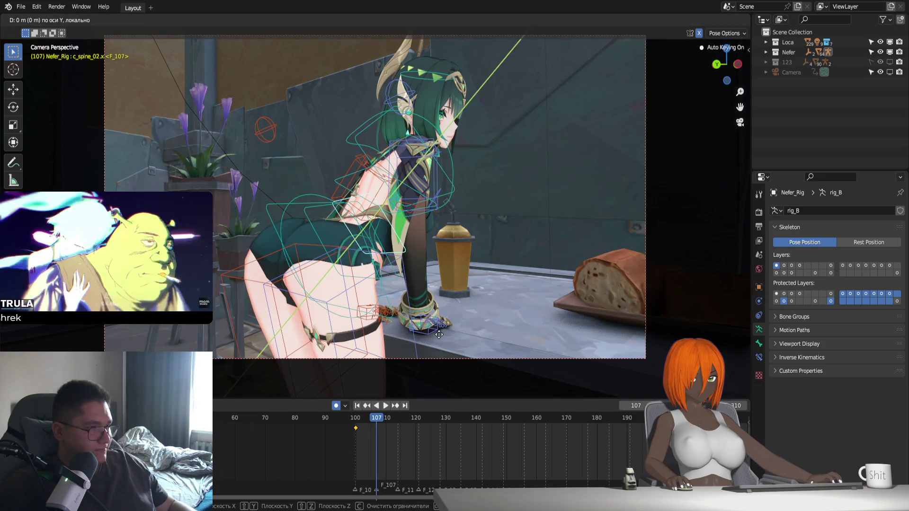
right_click(439, 334)
scroll(438, 335, up, 4)
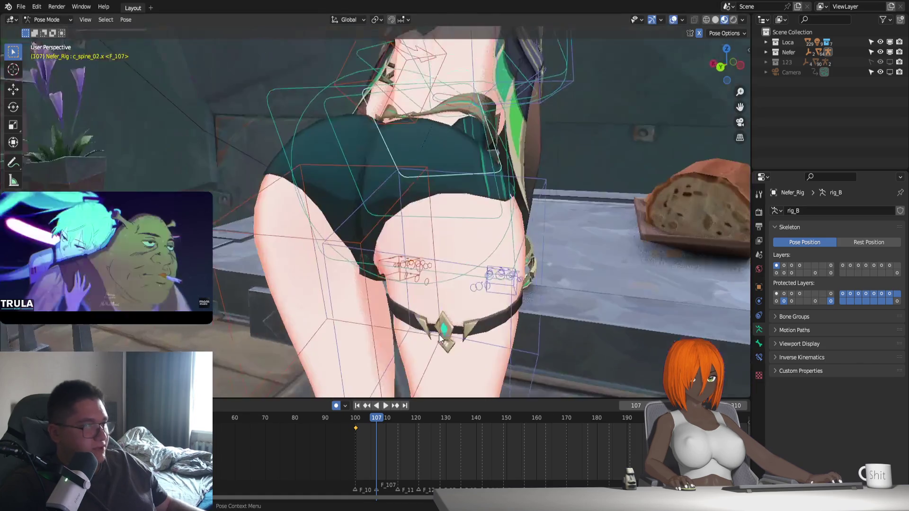
mouse_move(544, 220)
middle_down()
mouse_move(463, 228)
mouse_move(479, 265)
middle_up()
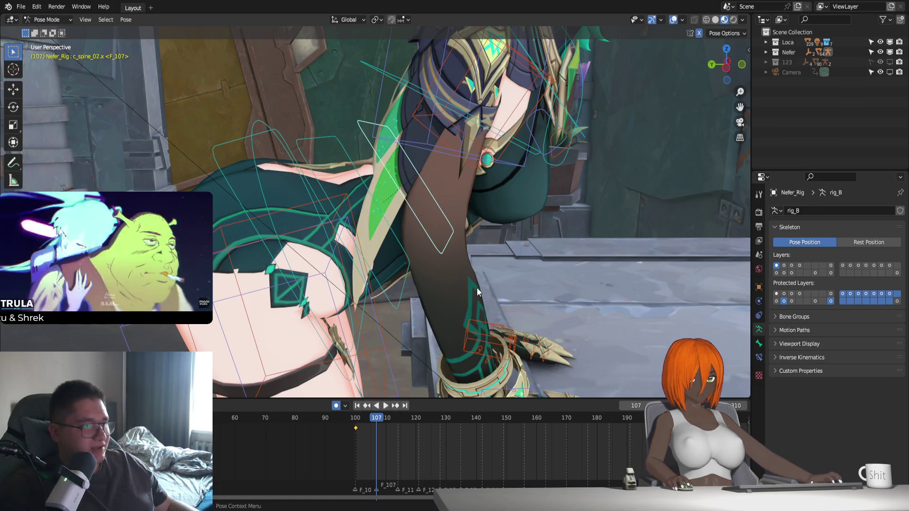
middle_drag(456, 234, 464, 230)
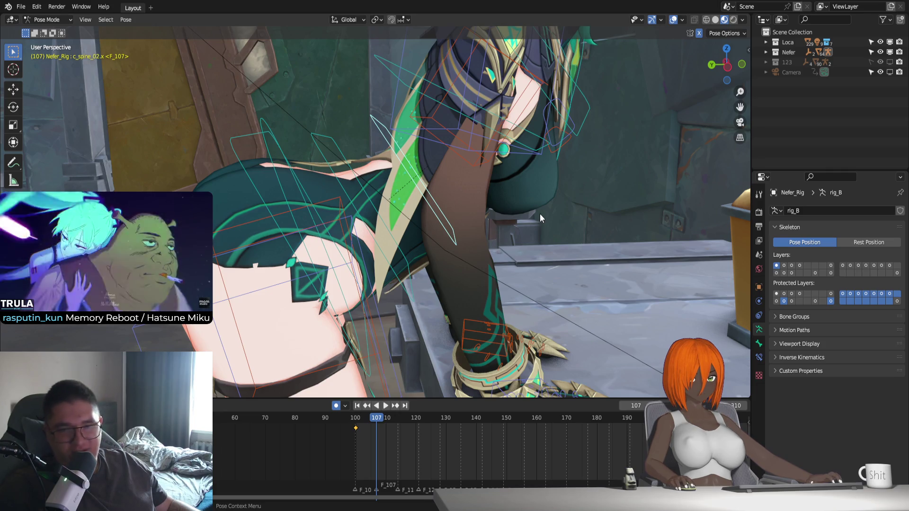
mouse_move(499, 246)
shift+middle_down()
mouse_move(485, 251)
mouse_move(496, 229)
mouse_move(493, 260)
mouse_move(546, 271)
shift+middle_up()
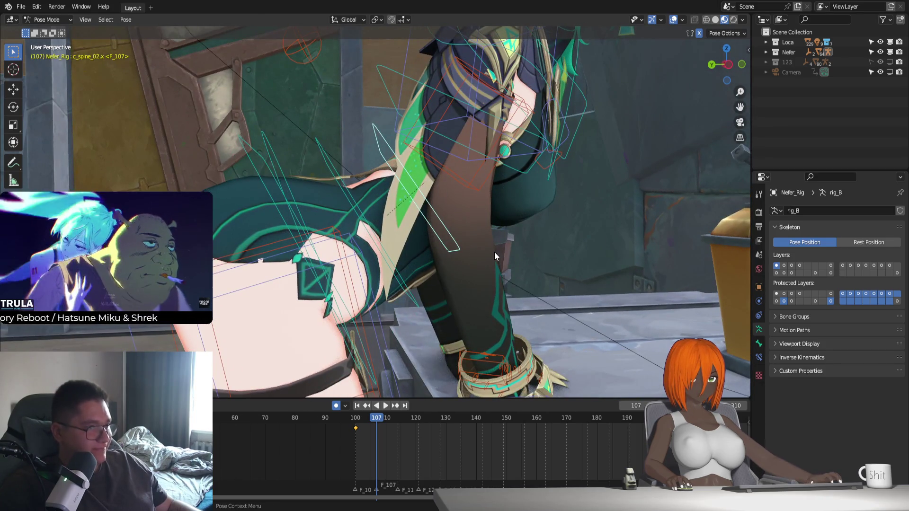
key(g)
key(x)
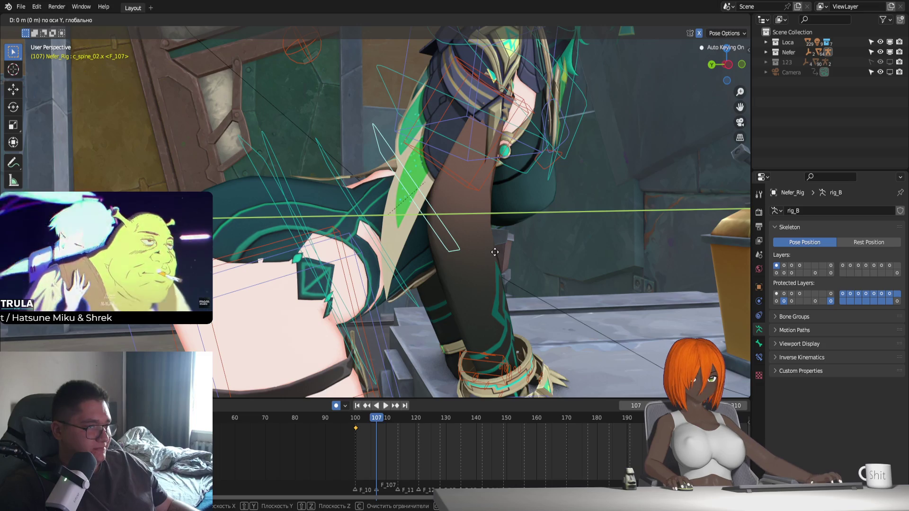
key(y)
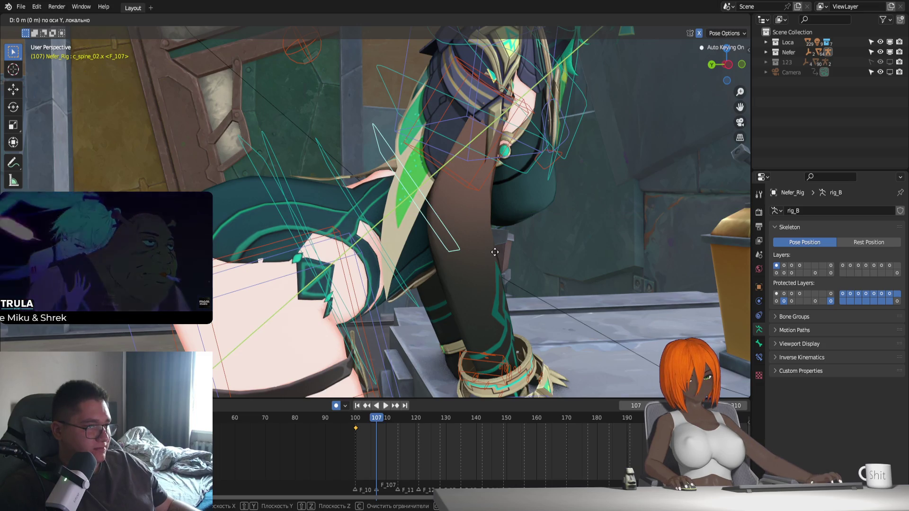
key(y)
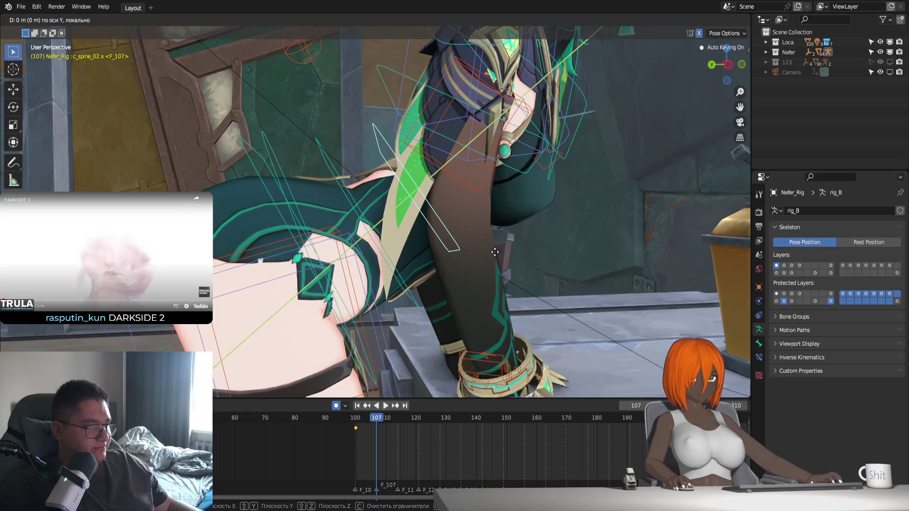
key(Escape)
Move the c_spine_02.x bone along Z at frame 107 so auto-keying records the pose.
key(g)
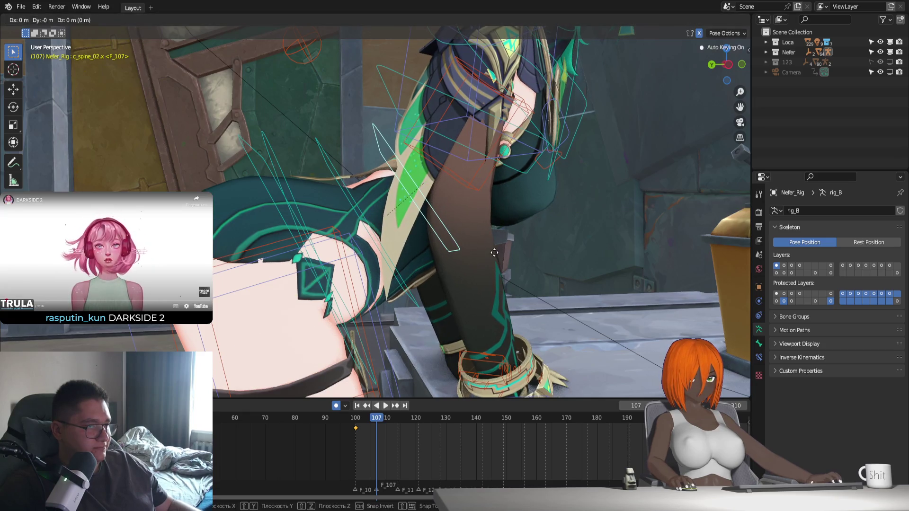
key(y)
key(y)
key(z)
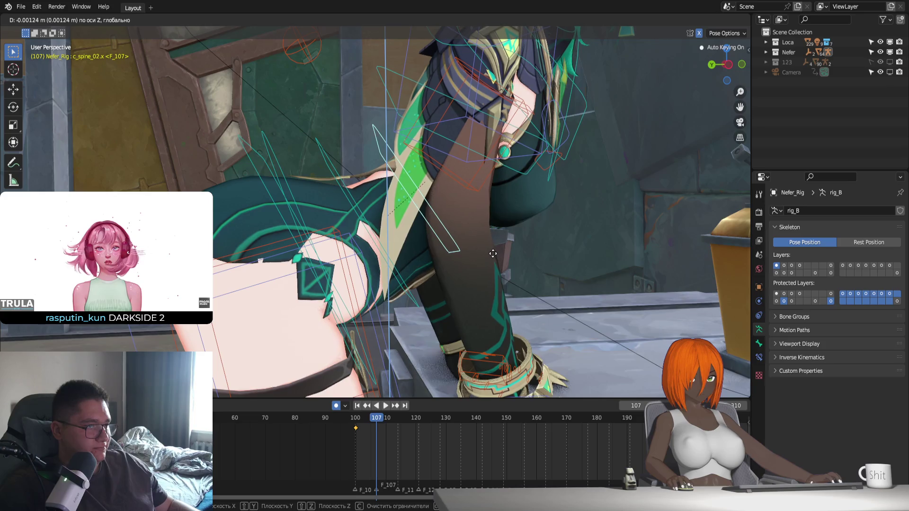
middle_drag(496, 247, 502, 254)
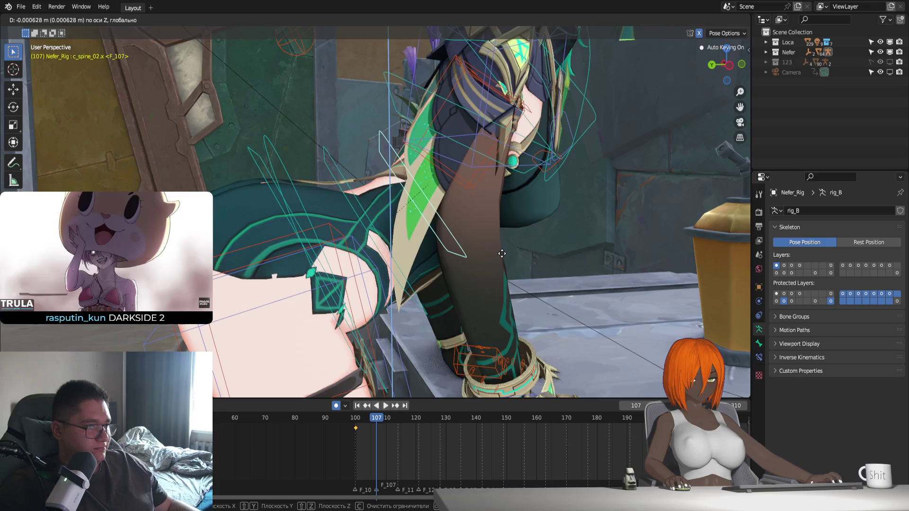
right_click(501, 256)
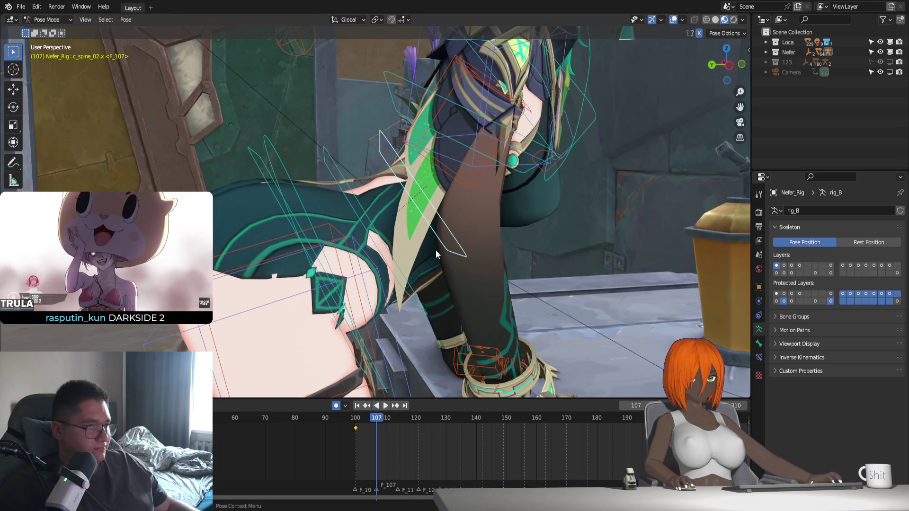
key(g)
key(z)
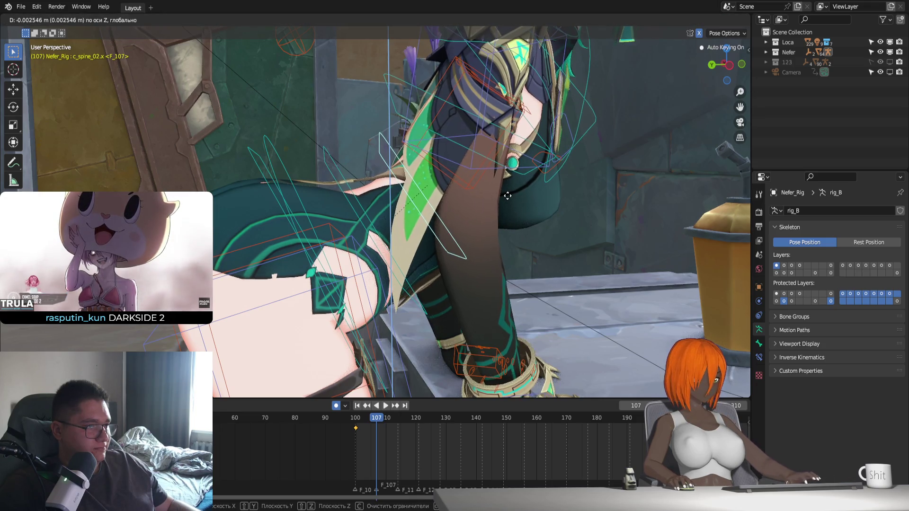
right_click(506, 196)
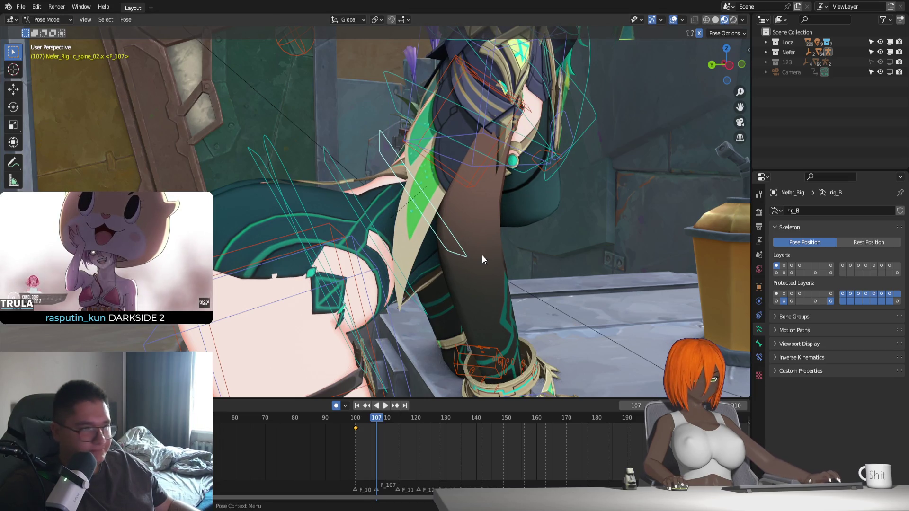
key(g)
key(z)
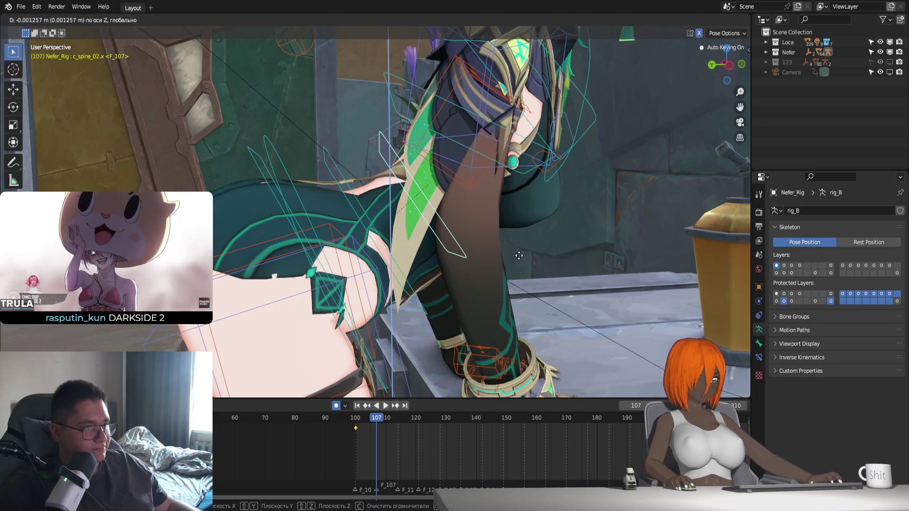
click(519, 255)
Preview the motion, then shift the spine along global Y at frame 107, re-keying it.
key(space)
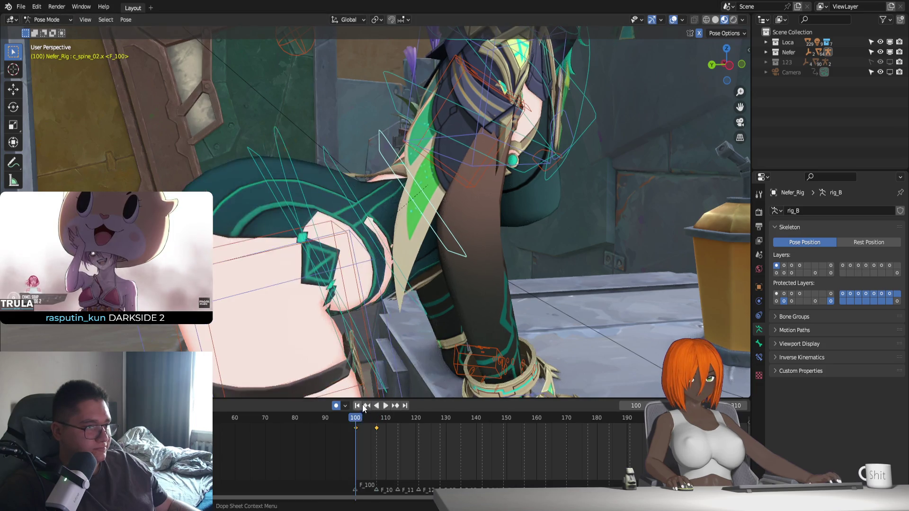
click(364, 407)
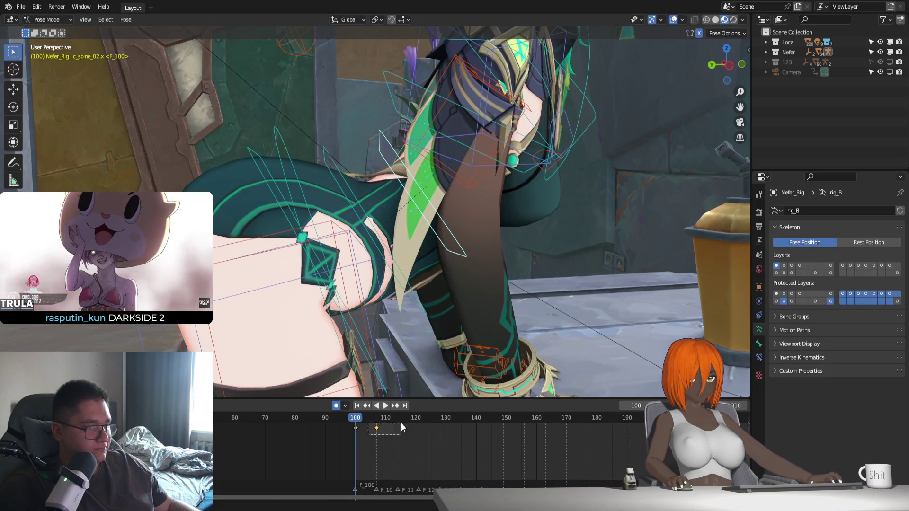
key(Up)
key(g)
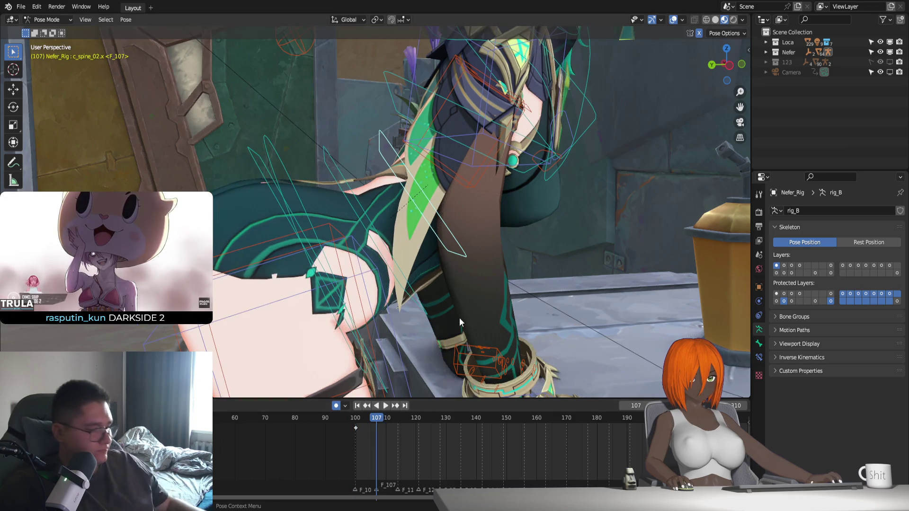
key(y)
key(y)
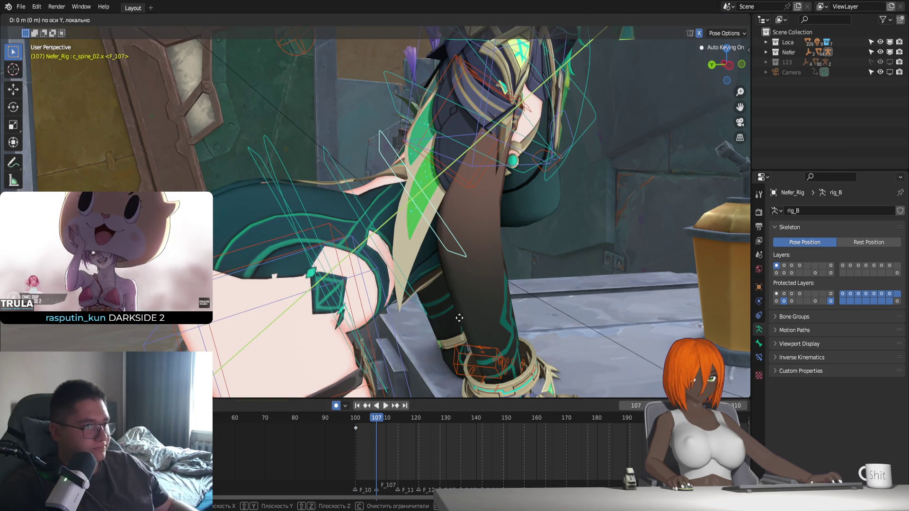
key(y)
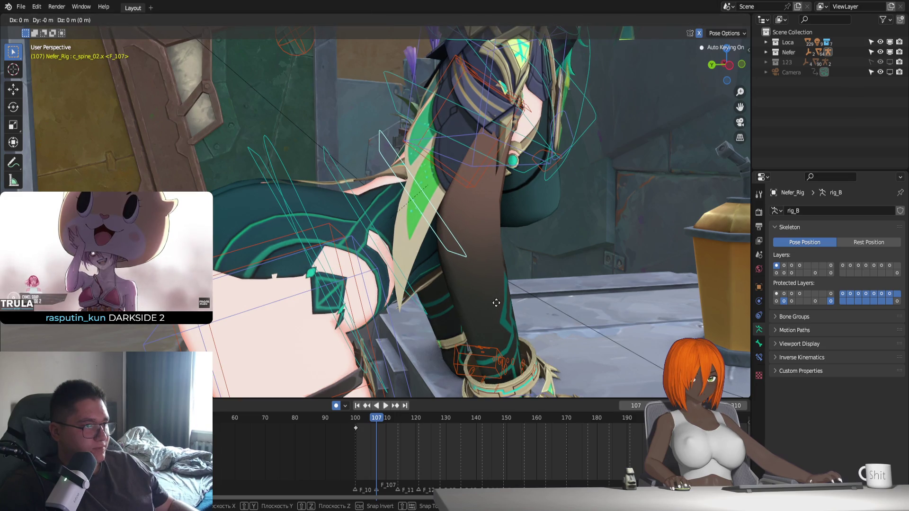
key(y)
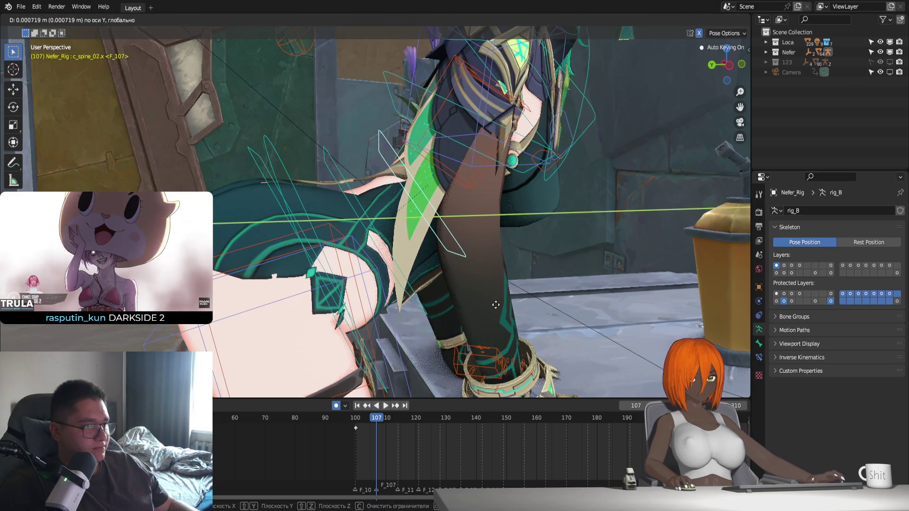
click(496, 311)
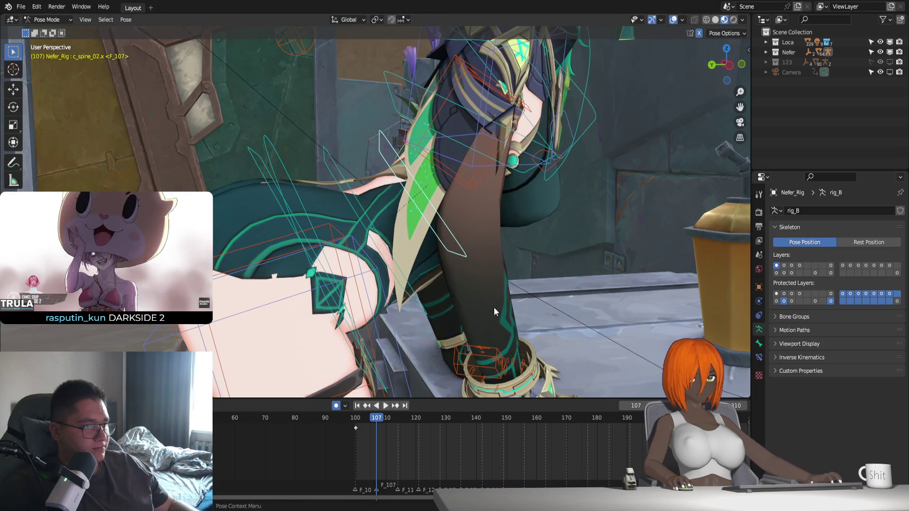
key(g)
key(y)
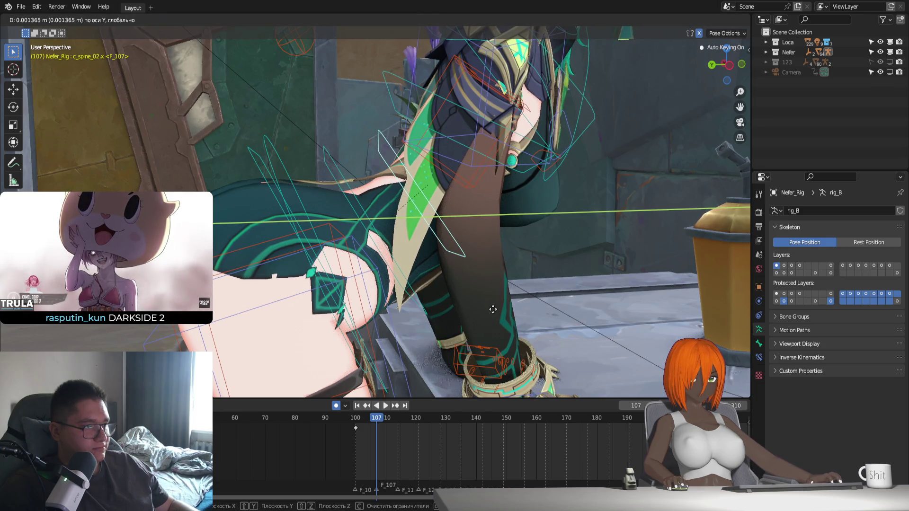
click(518, 320)
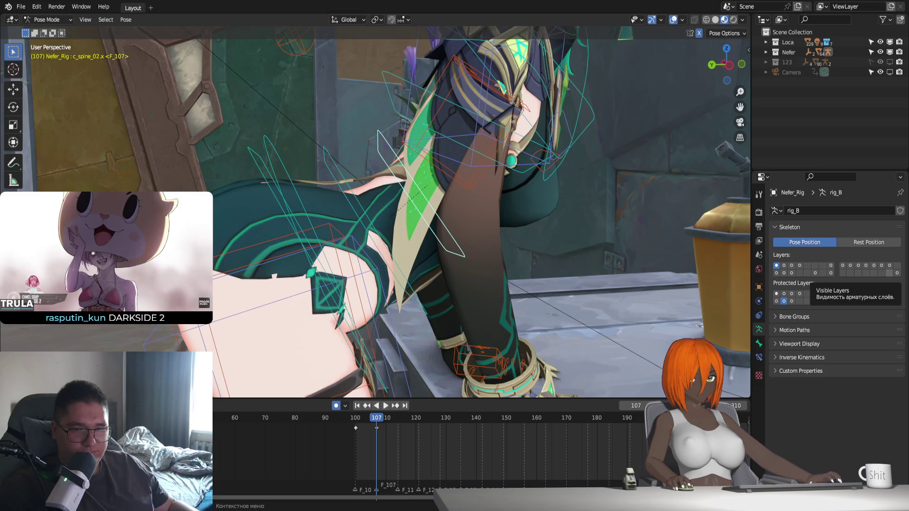
Enable protection on the rig's bone layers and orbit to frame the torso and leg.
drag(830, 302, 897, 293)
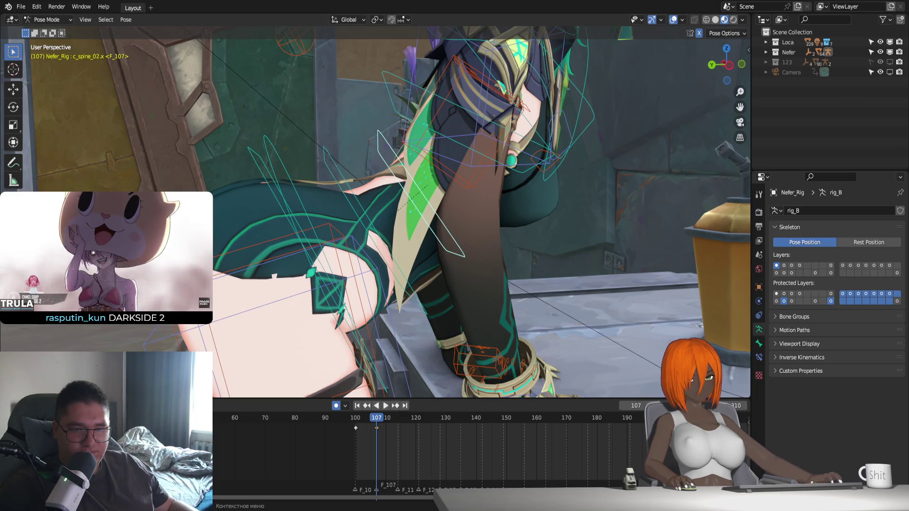
scroll(387, 282, down, 2)
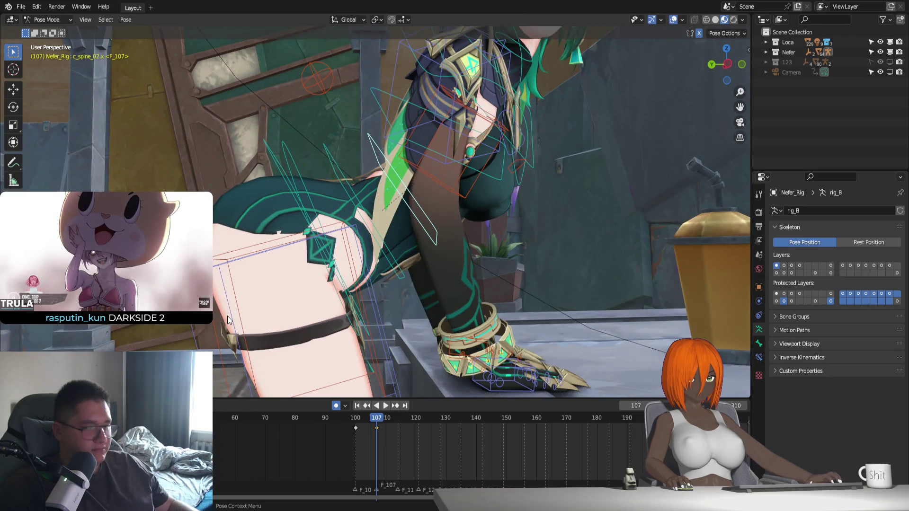
mouse_move(450, 345)
middle_down()
mouse_move(522, 356)
mouse_move(439, 343)
mouse_move(422, 317)
middle_up()
mouse_move(381, 378)
middle_down()
mouse_move(379, 325)
mouse_move(414, 313)
mouse_move(395, 326)
middle_up()
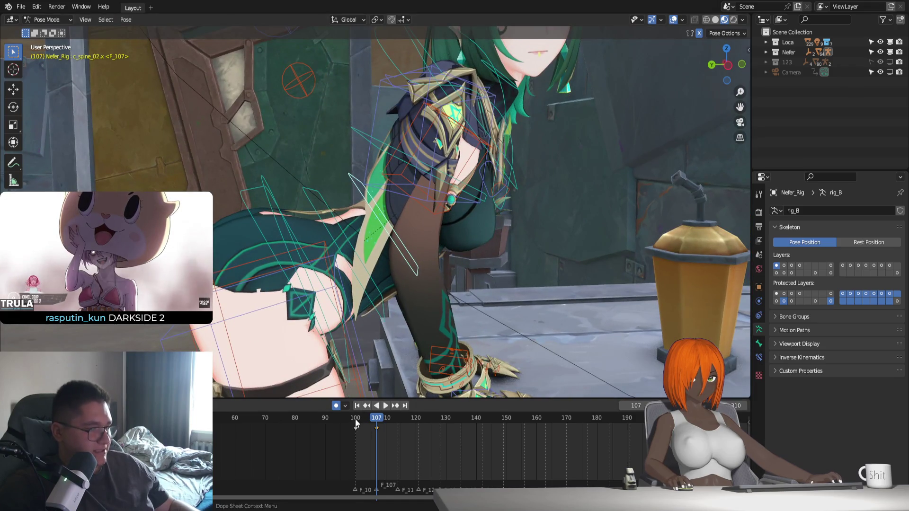
Paste the spine keys from frames 100 and 107 at frame 114, then view through the camera without overlays.
key(Right)
key(Right)
key(Right)
mouse_move(360, 419)
mouse_down()
mouse_move(362, 447)
mouse_move(398, 425)
mouse_up()
key(ctrl+v)
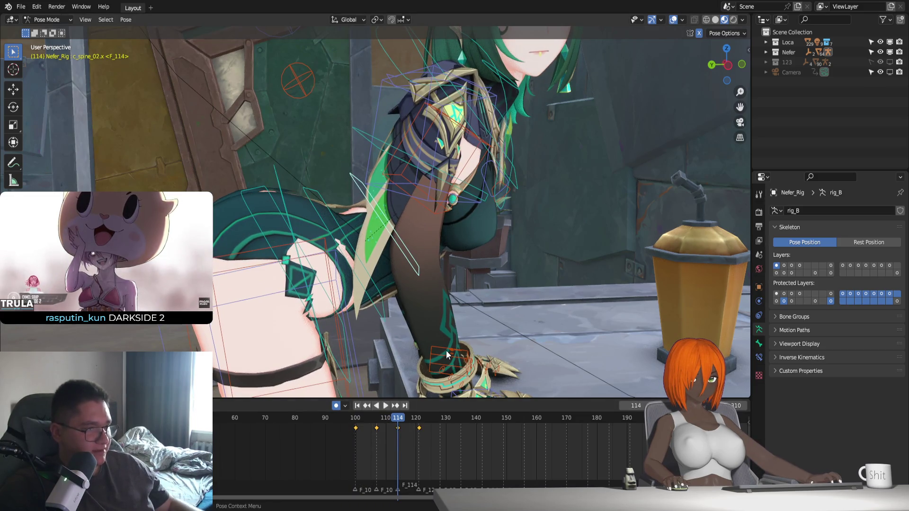
key(KP_0)
click(673, 20)
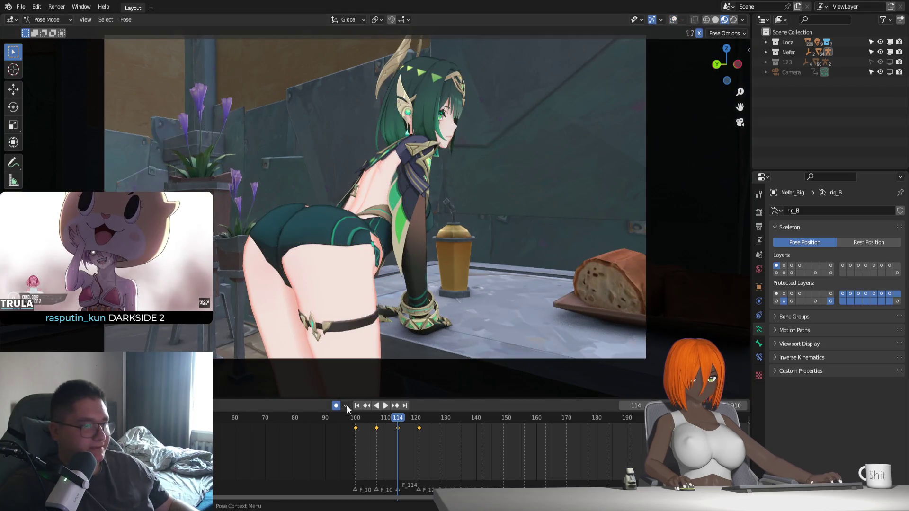
Preview the animation, then paste the copied pose keys at frames 128 and 156.
key(space)
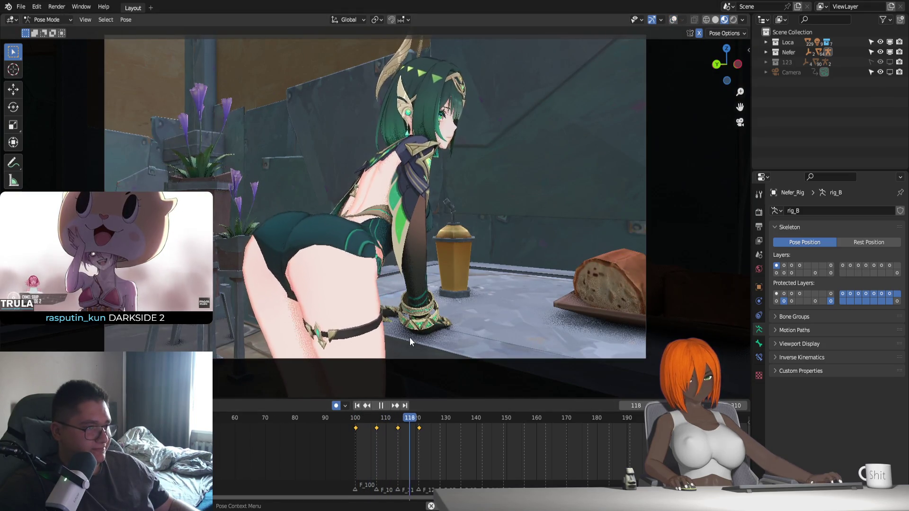
key(space)
click(353, 418)
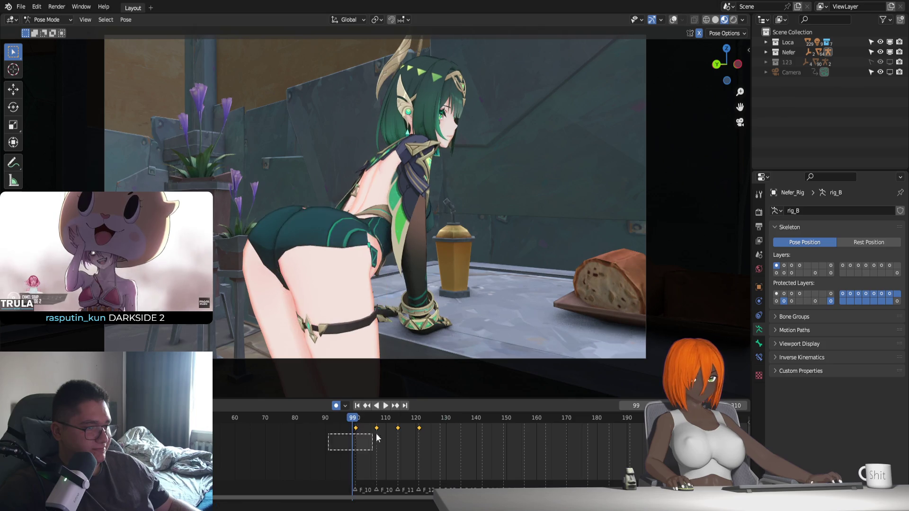
click(438, 420)
key(ctrl+v)
ctrl+scroll(450, 456, down, 3)
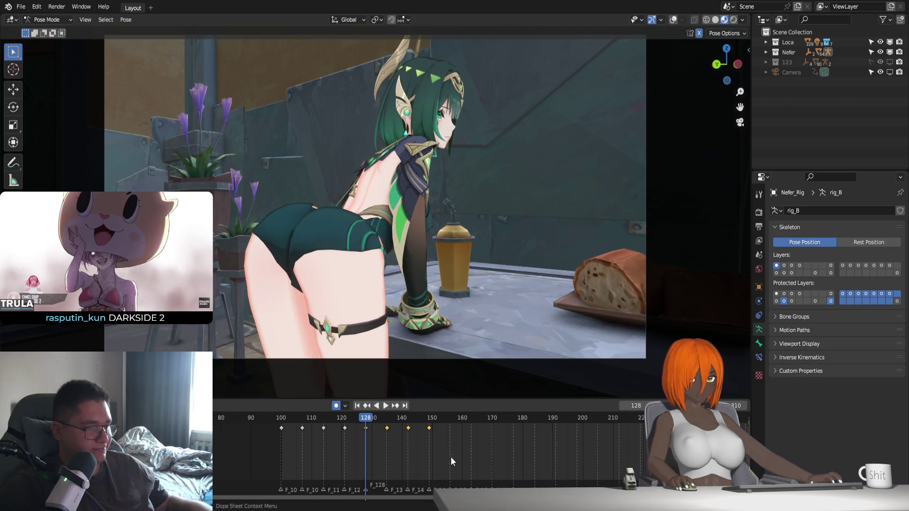
click(449, 416)
key(ctrl+v)
ctrl+scroll(480, 451, down, 3)
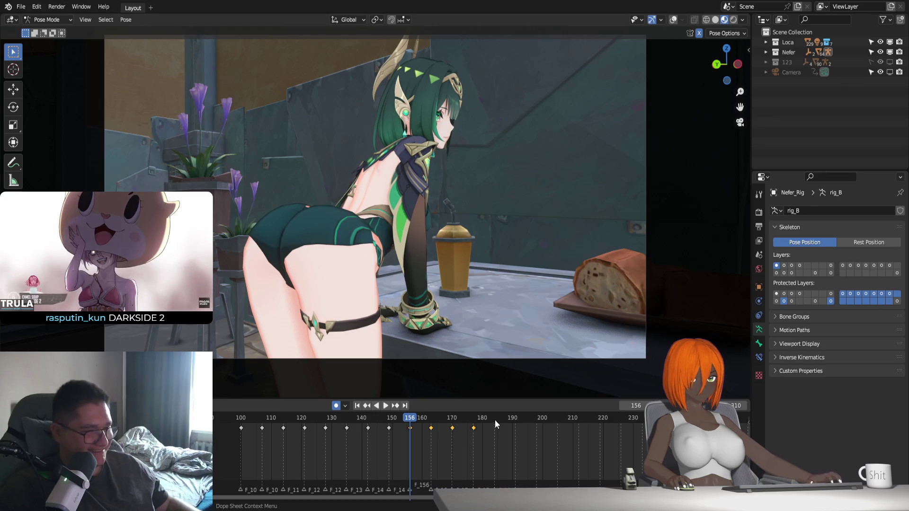
Preview the loop up to frame 212, then paste the pose keys at frames 240, 268 and 296.
key(space)
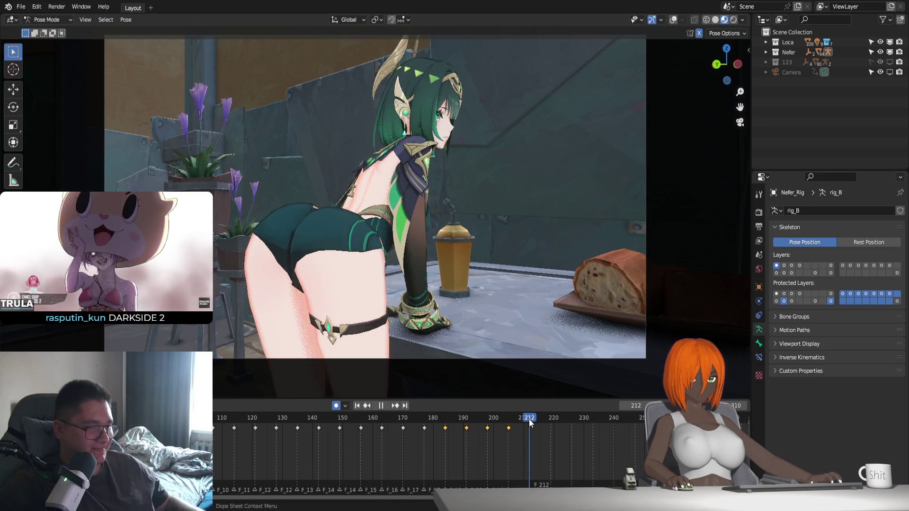
key(space)
key(bracketright)
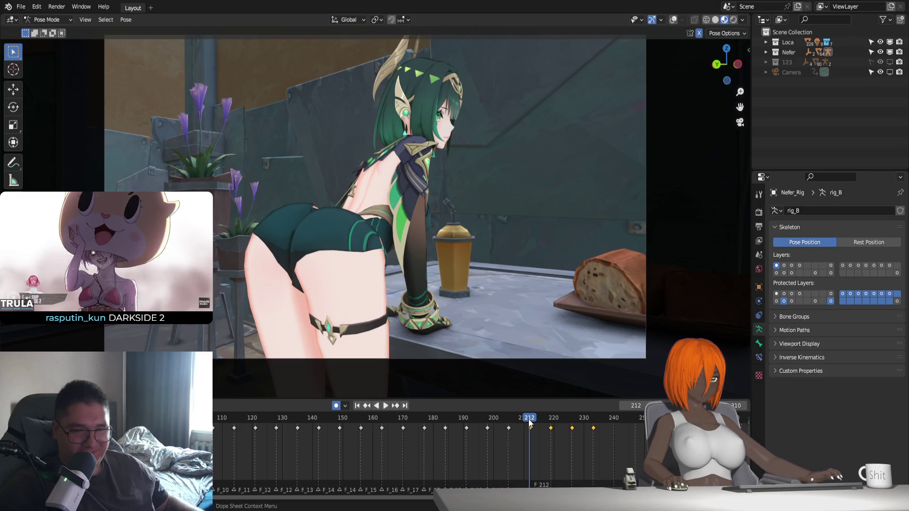
ctrl+scroll(475, 445, right, 5)
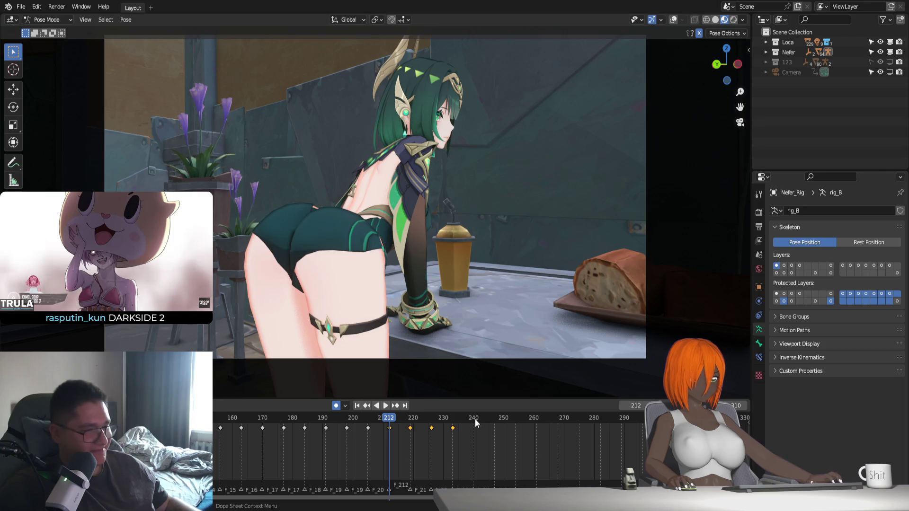
click(476, 418)
key(ctrl+v)
click(558, 419)
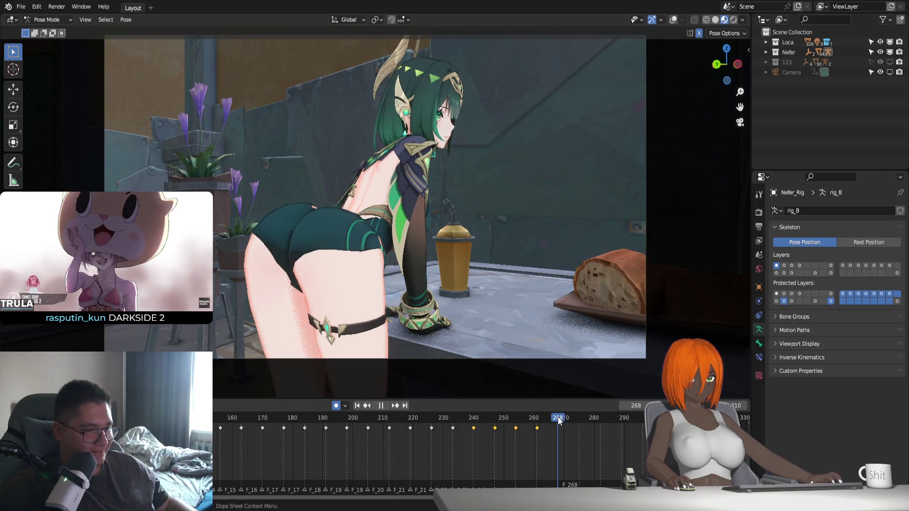
key(ctrl+v)
click(641, 420)
key(ctrl+v)
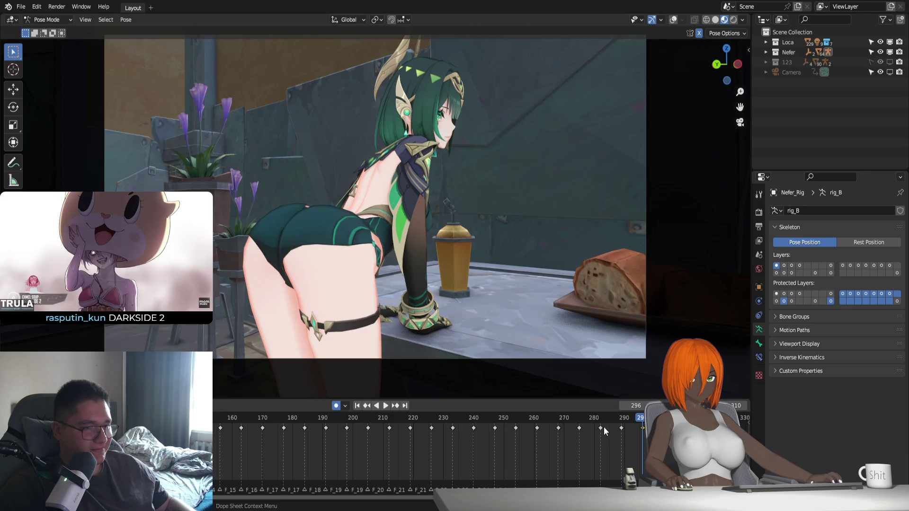
Slide the last pasted key back to about frame 295 and play the loop to check it.
key(g)
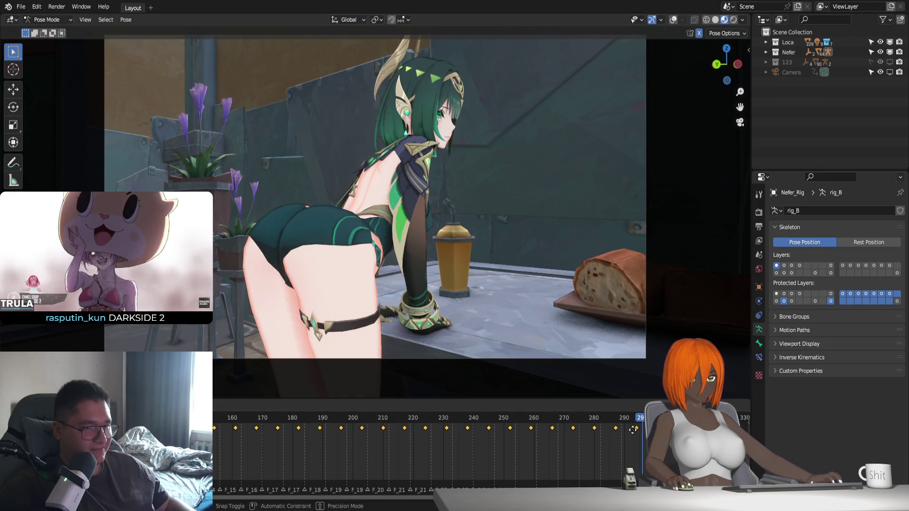
click(631, 429)
key(space)
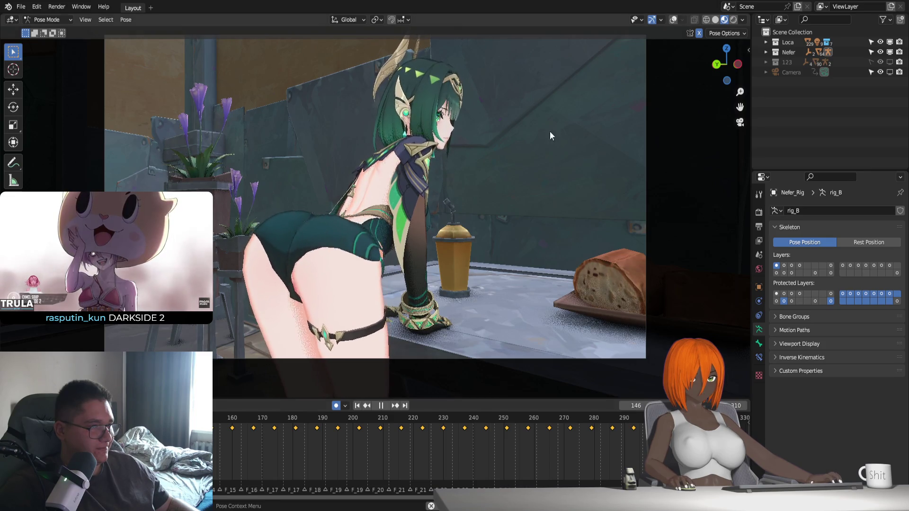
key(Escape)
click(715, 19)
key(space)
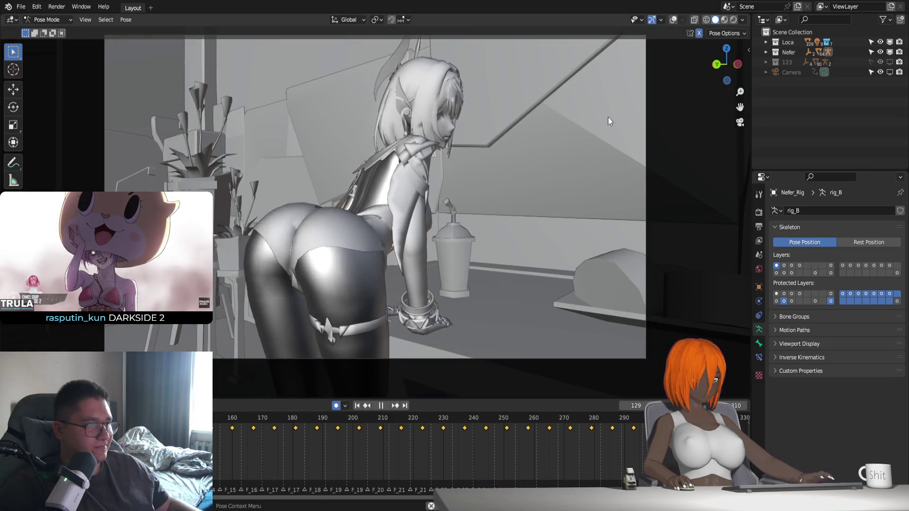
key(Escape)
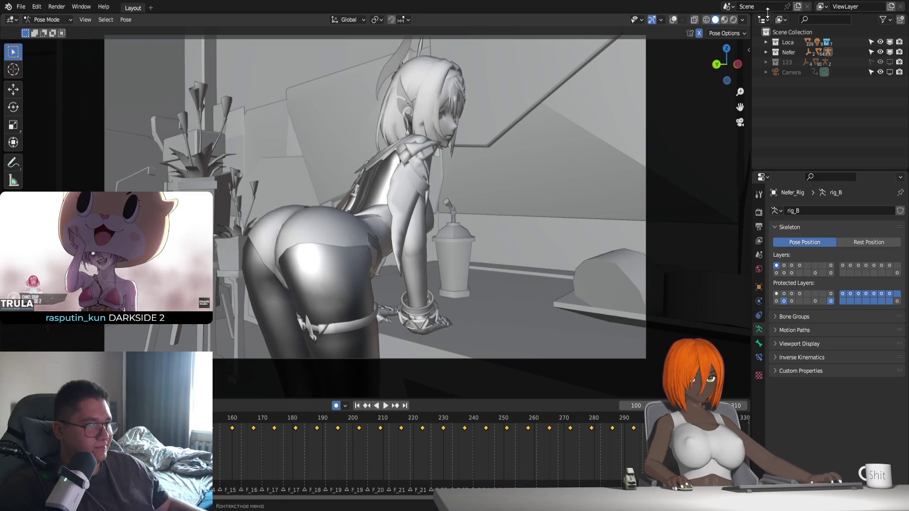
click(724, 20)
key(space)
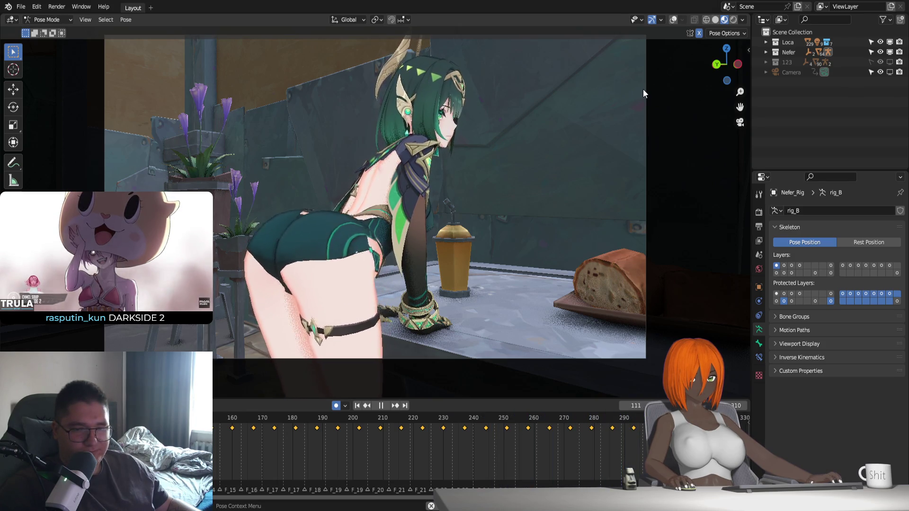
click(357, 405)
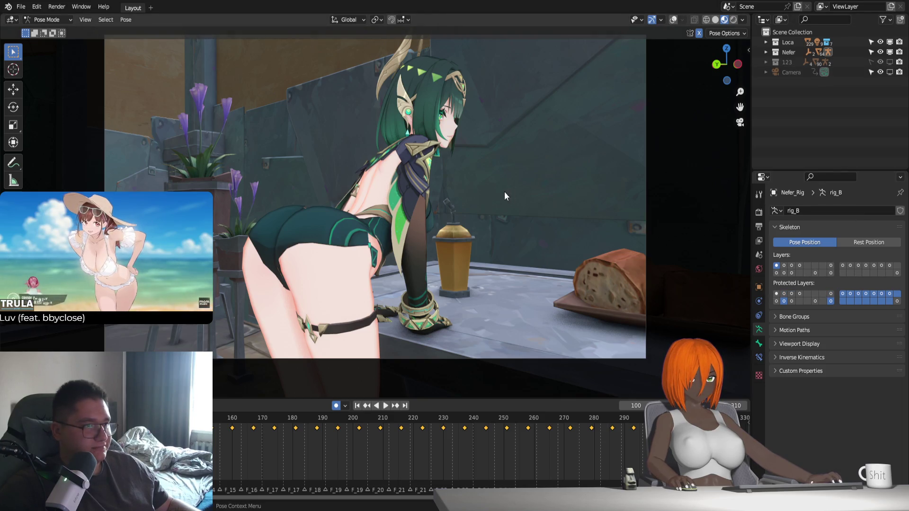
Show the rig's second bone layer and the overlays, play back, and return to frame 100.
click(784, 266)
click(672, 19)
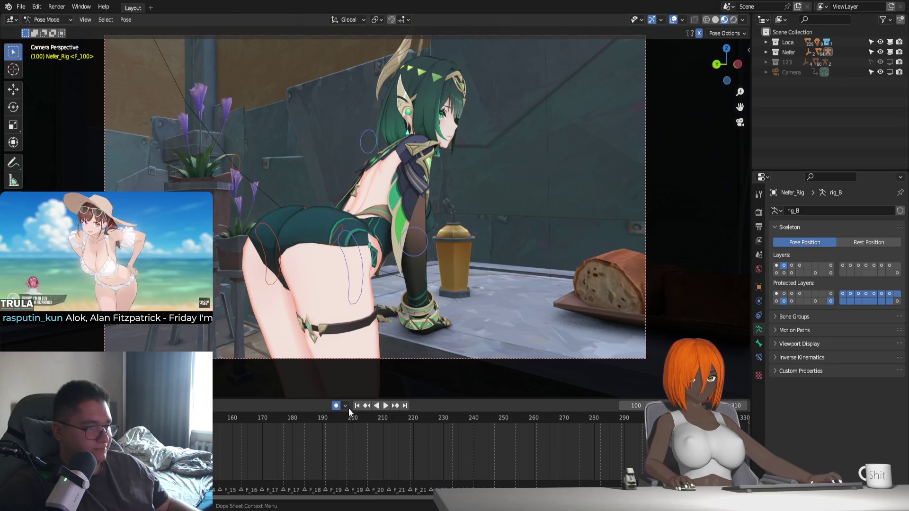
key(space)
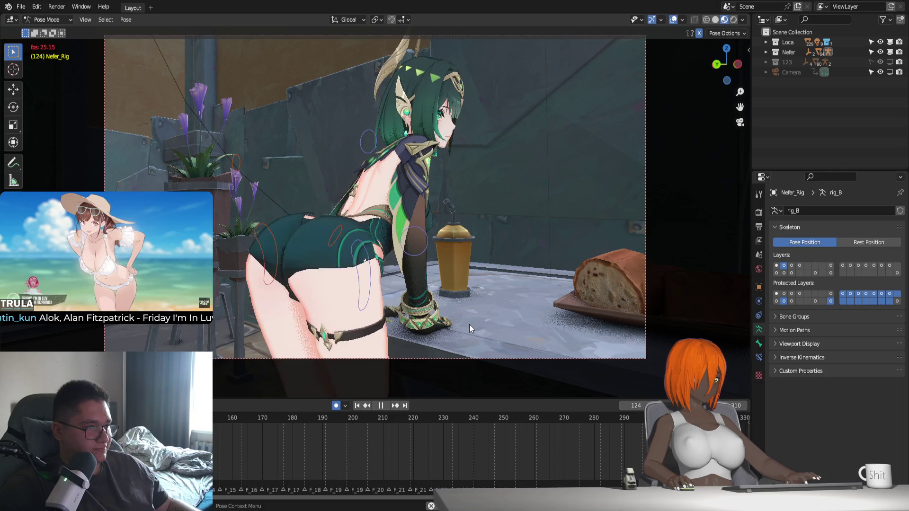
key(space)
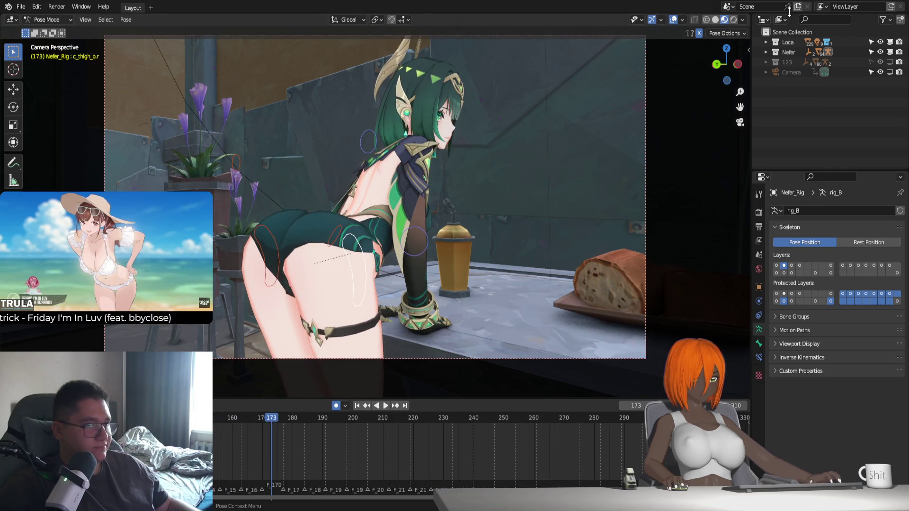
ctrl+scroll(330, 449, up, 5)
key(shift+Left)
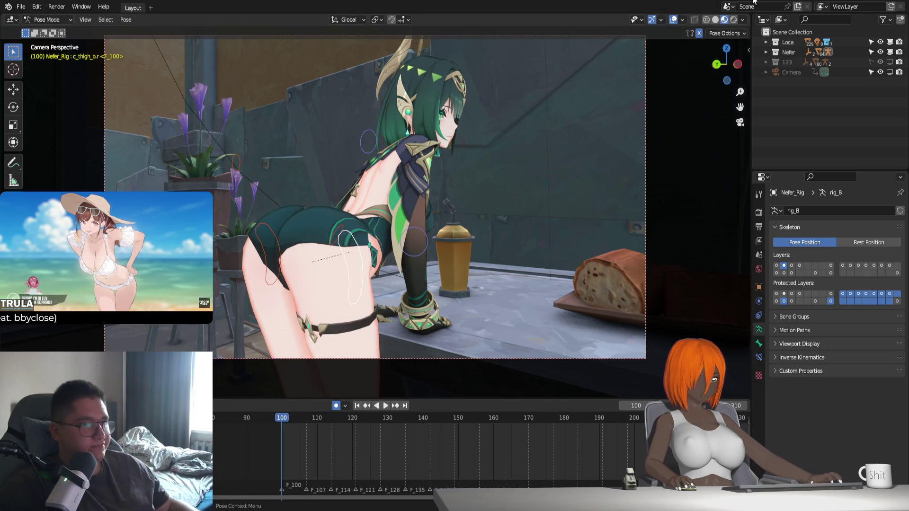
Switch the viewport to solid shading coloured by texture.
click(718, 20)
click(743, 20)
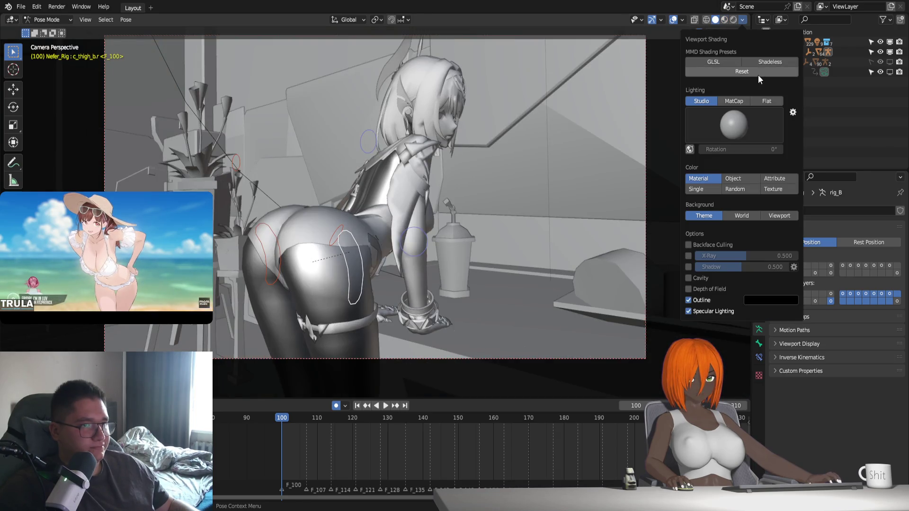
click(773, 189)
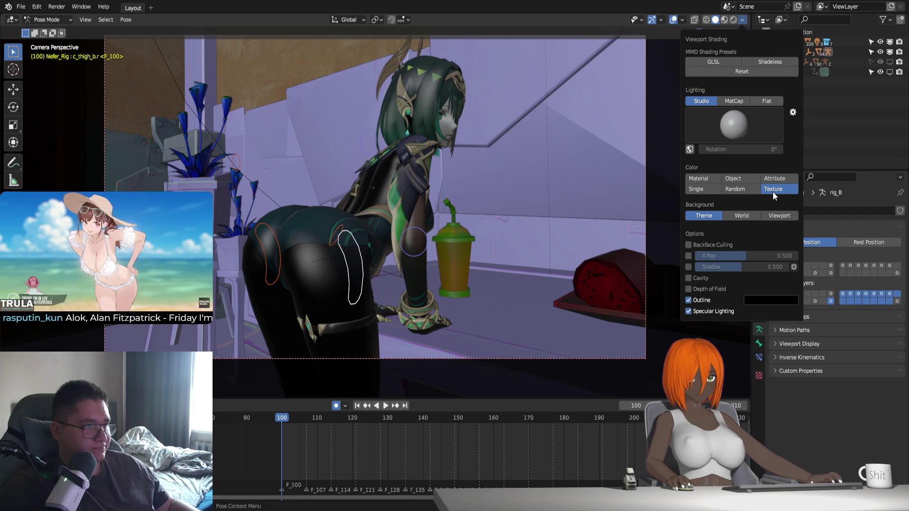
Orbit around the cup and table, briefly checking the bread in Material Preview.
mouse_move(500, 195)
middle_down()
mouse_move(371, 255)
mouse_move(538, 300)
middle_up()
scroll(372, 255, up, 2)
scroll(387, 243, up, 3)
scroll(488, 276, up, 6)
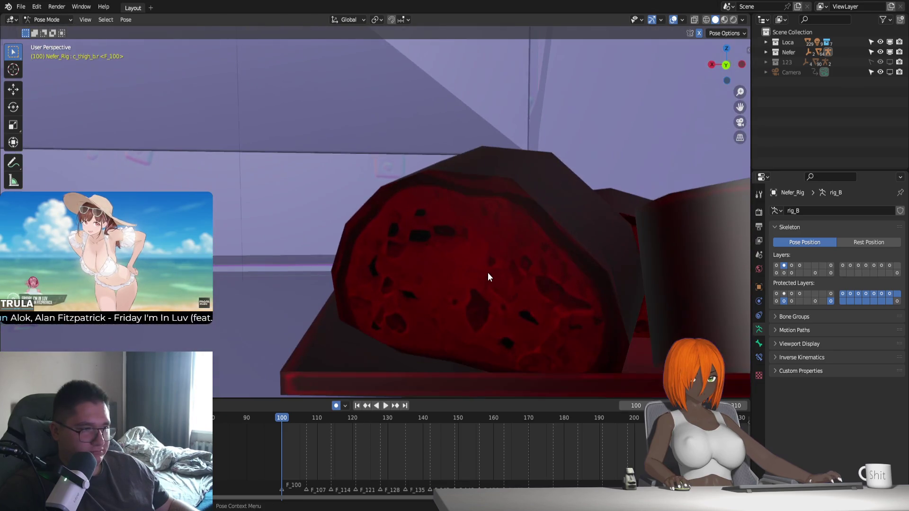
click(725, 20)
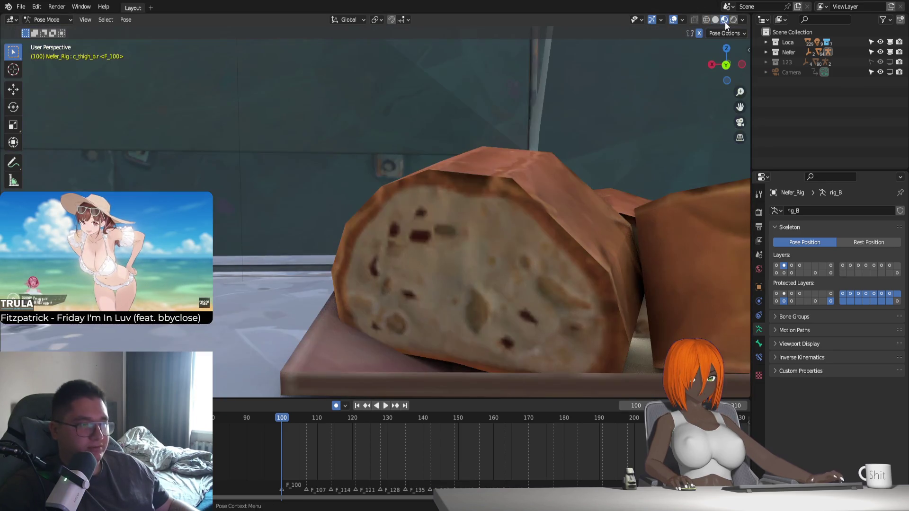
click(715, 20)
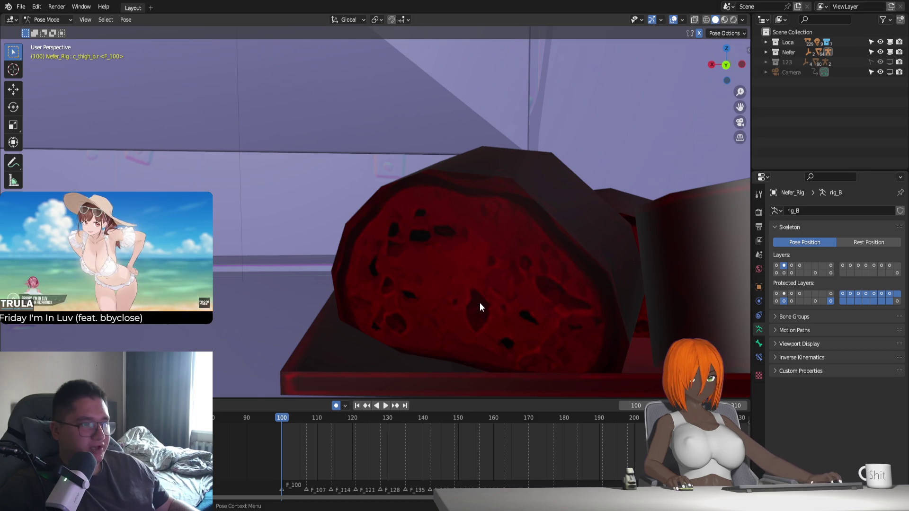
scroll(477, 301, down, 5)
mouse_move(476, 300)
middle_down()
mouse_move(399, 318)
mouse_move(453, 305)
mouse_move(398, 261)
mouse_move(408, 255)
middle_up()
scroll(426, 305, up, 3)
scroll(374, 307, down, 5)
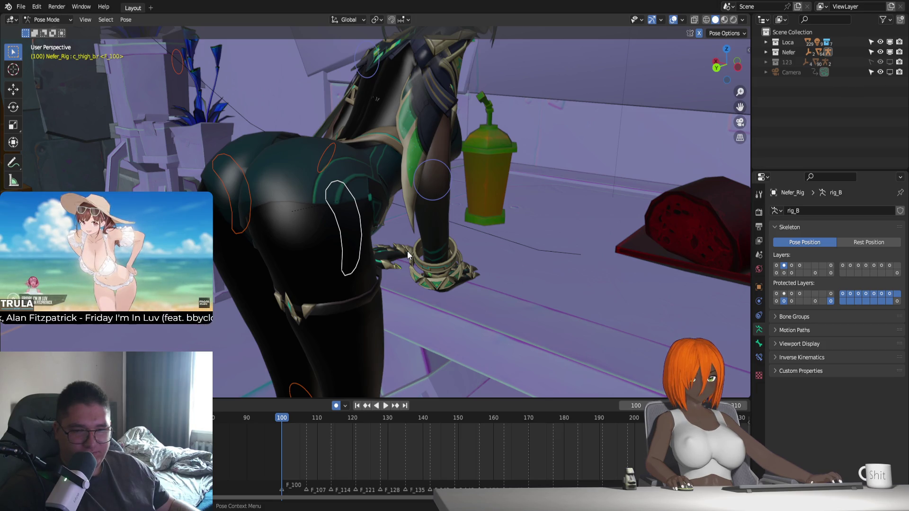
Return to the camera view with overlays hidden and Material Preview shading.
key(KP_0)
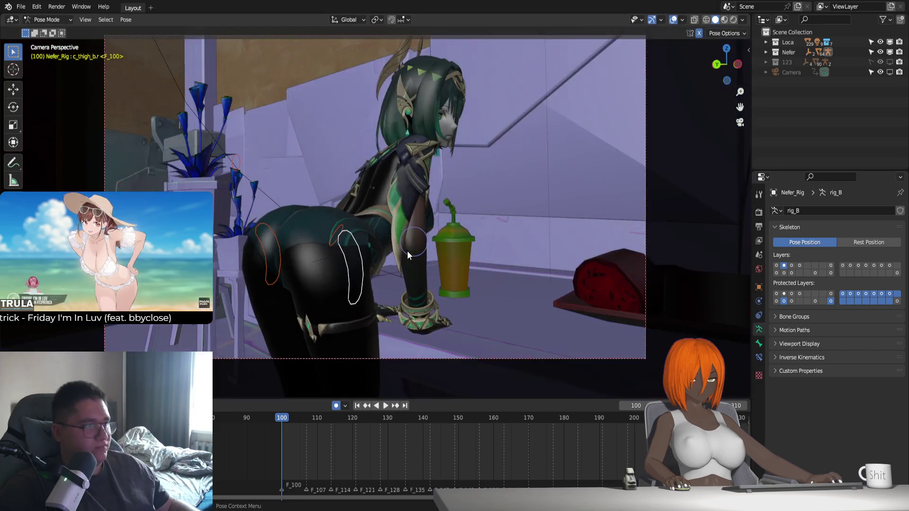
click(672, 20)
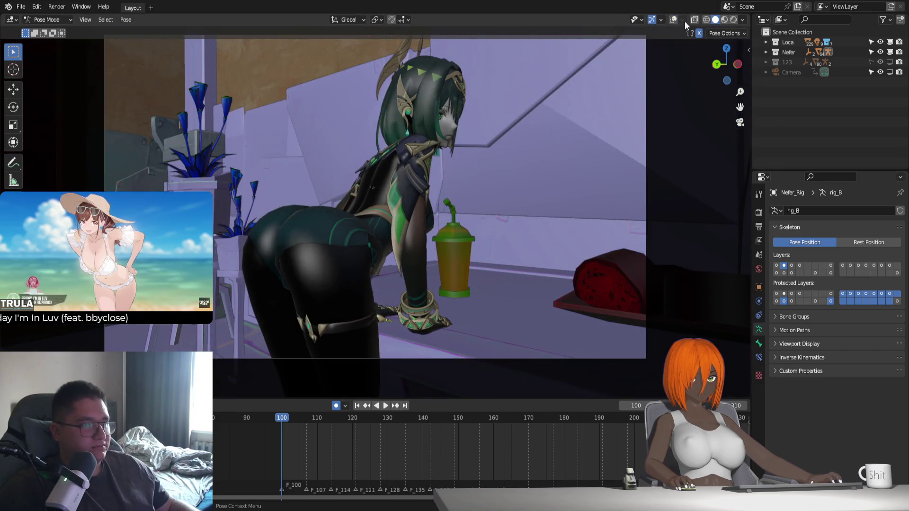
click(725, 21)
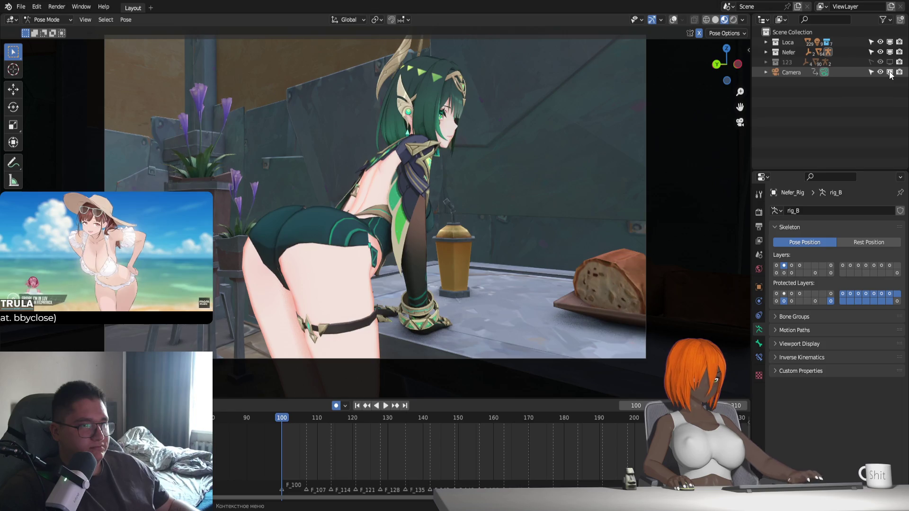
Select the Camera and walk-fly it sideways around the character toward the bread and lantern.
click(801, 72)
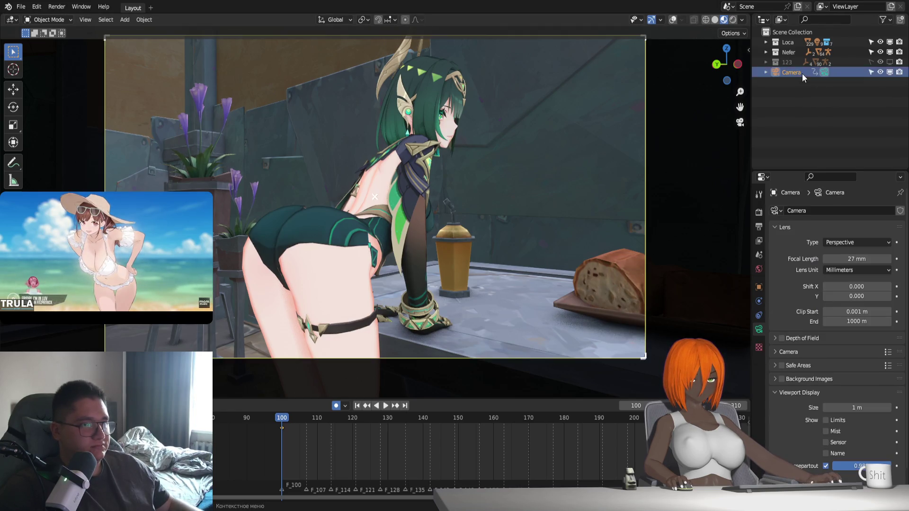
key(shift+grave)
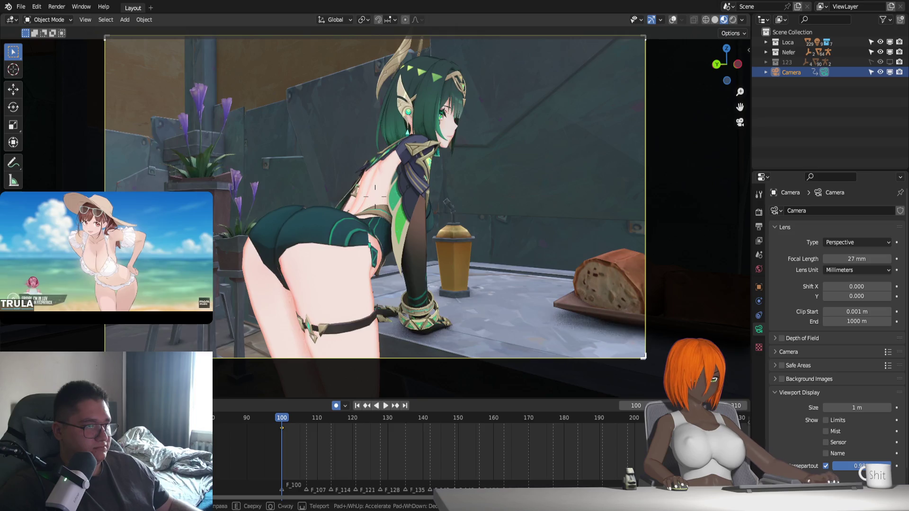
key(d)
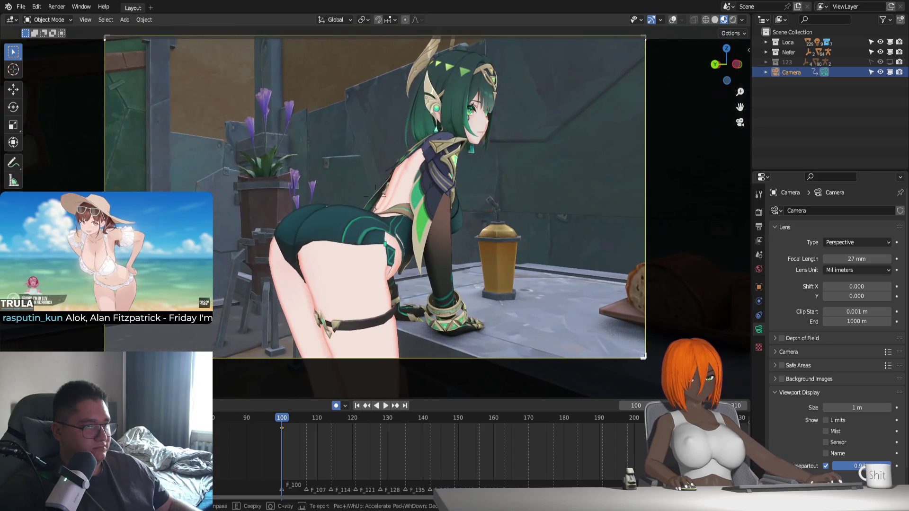
key(d)
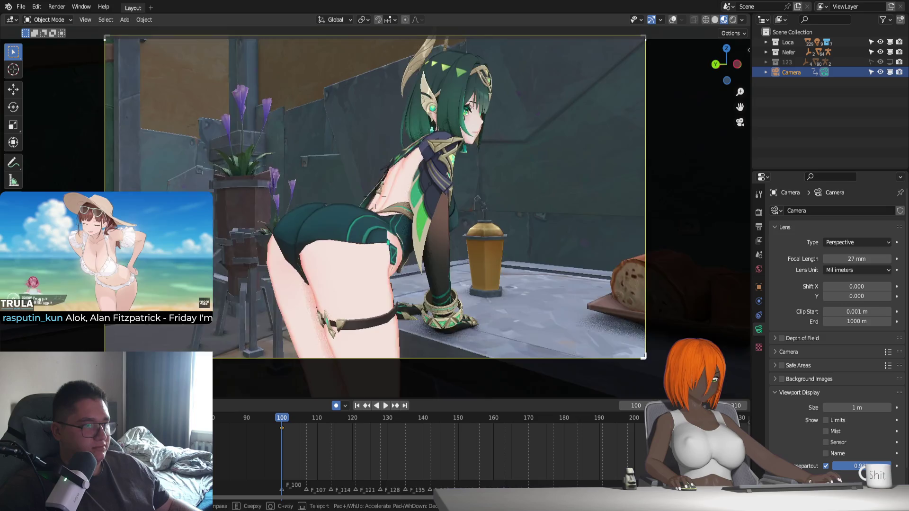
key(d)
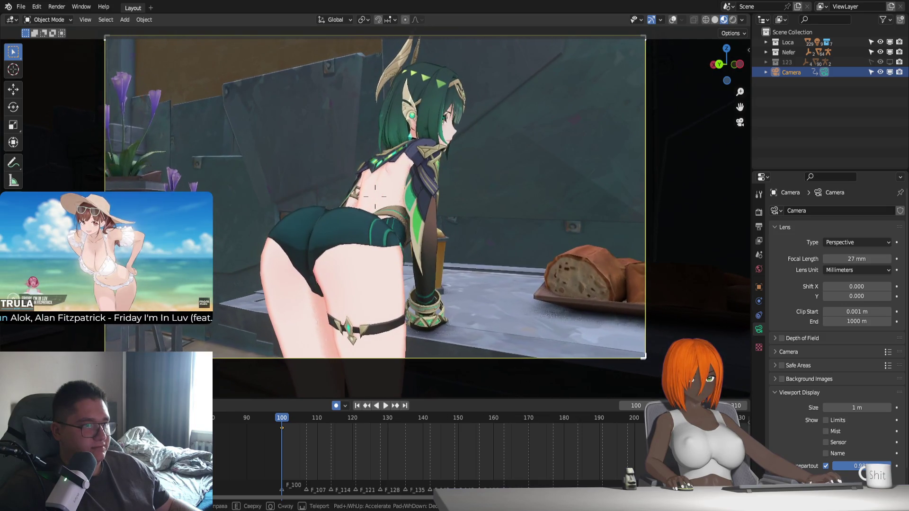
key(d)
key(d)
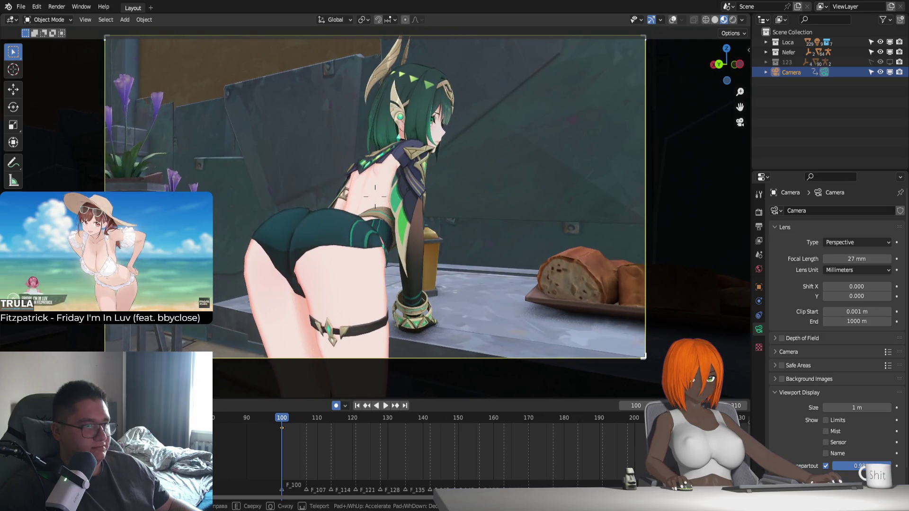
key(a)
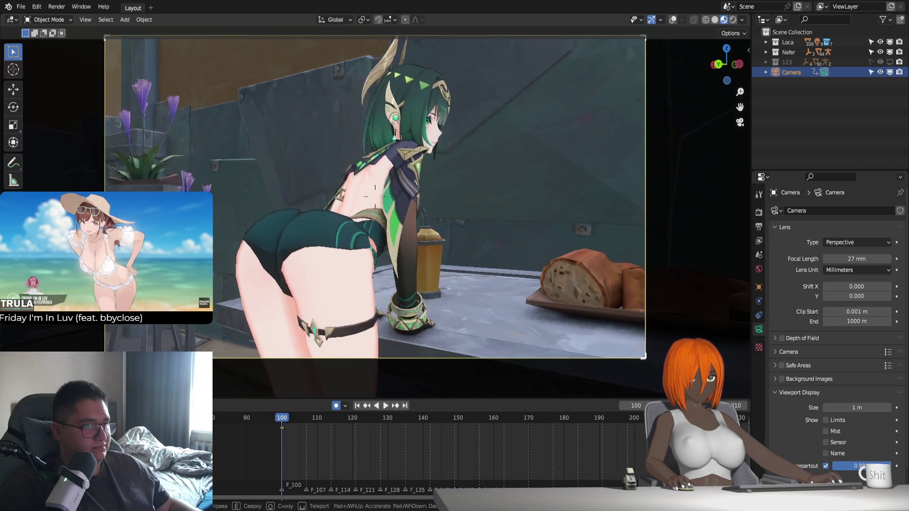
key(a)
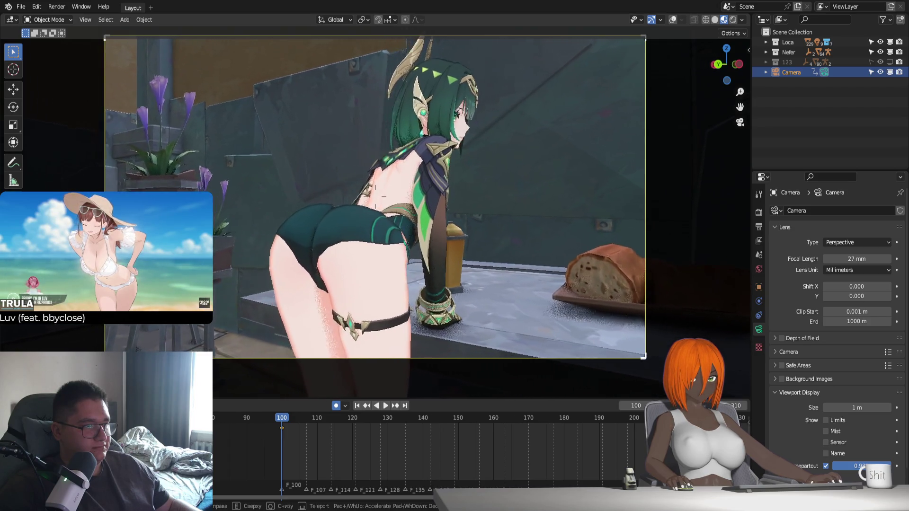
key(d)
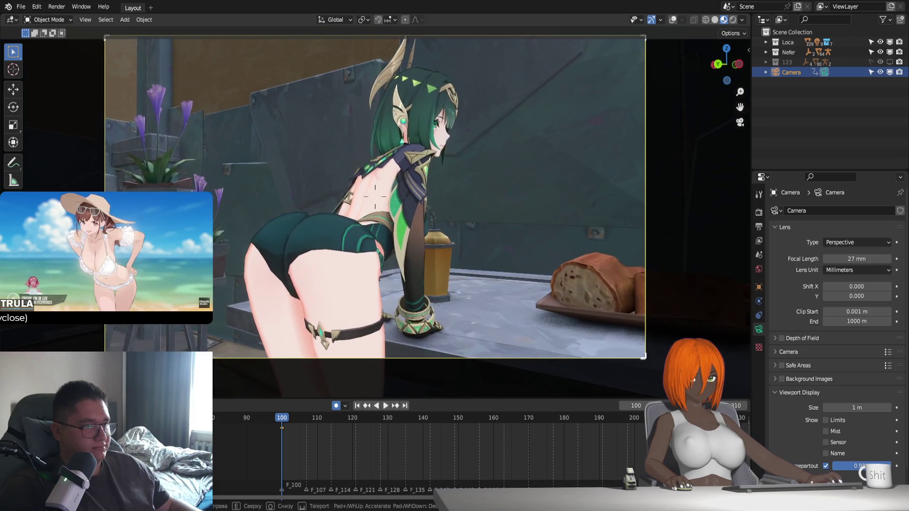
key(a)
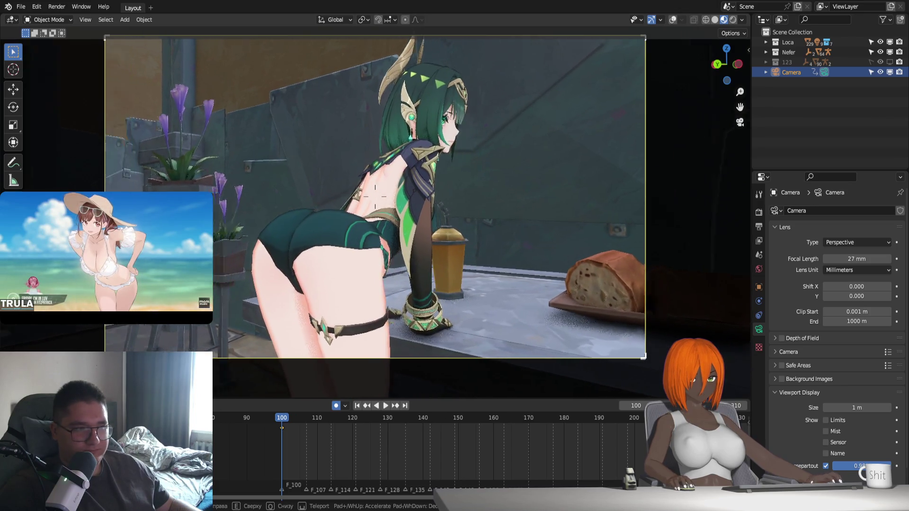
key(d)
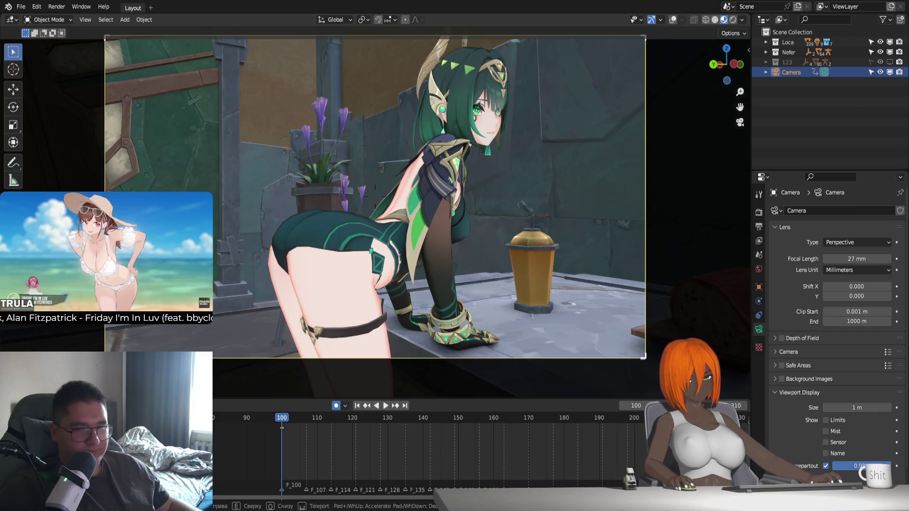
key(d)
key(Return)
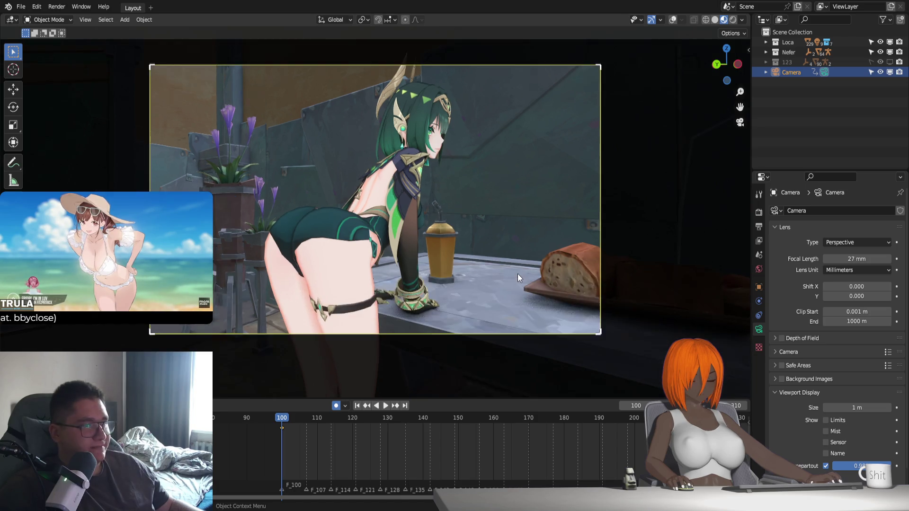
Walk-fly the camera once more and confirm its position behind the character.
key(shift+grave)
mouse_move(375, 202)
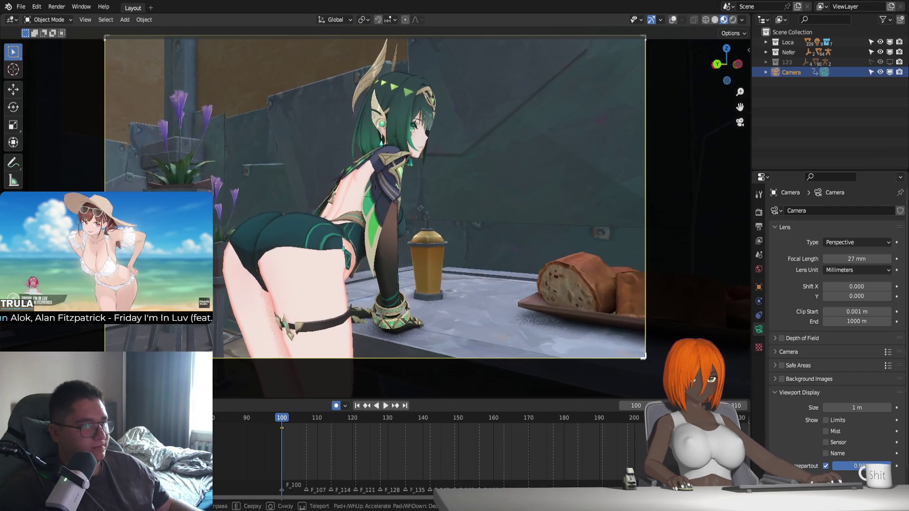
click(533, 279)
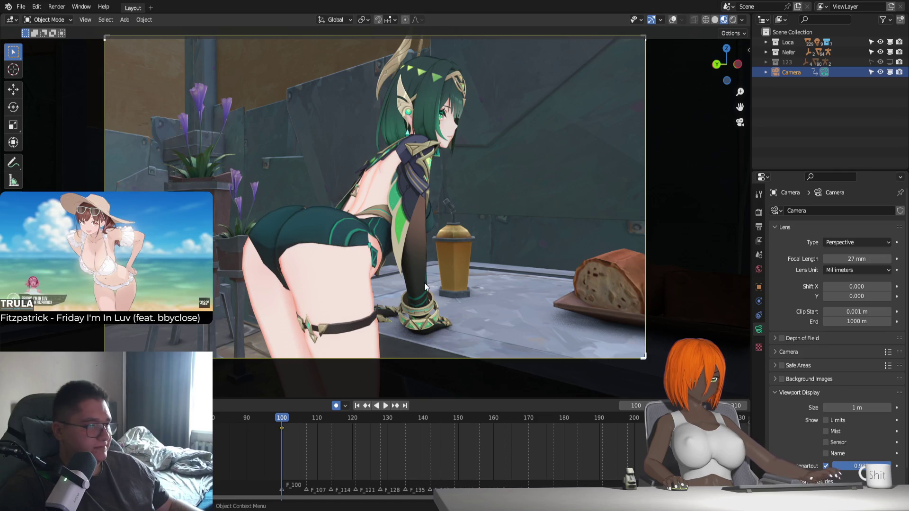
Play back the animation, turn overlays on, and select the Nefer_Rig then the camera.
key(space)
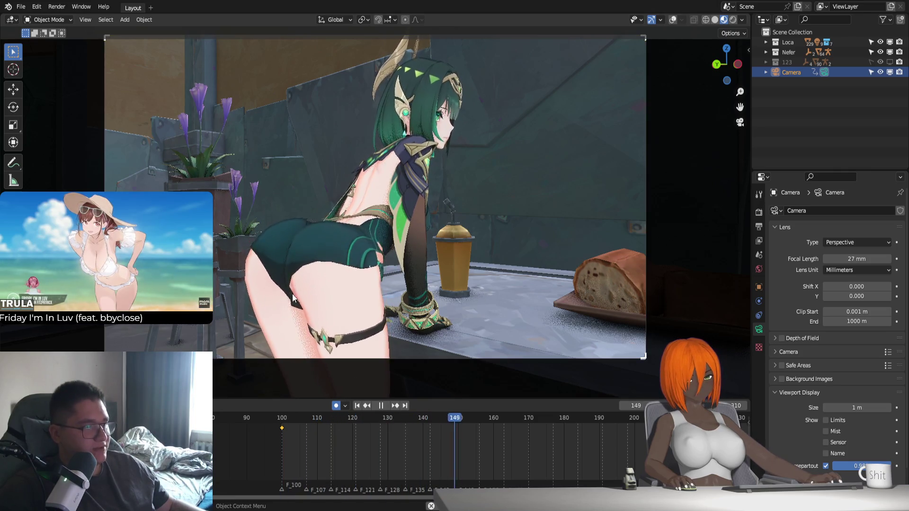
key(Escape)
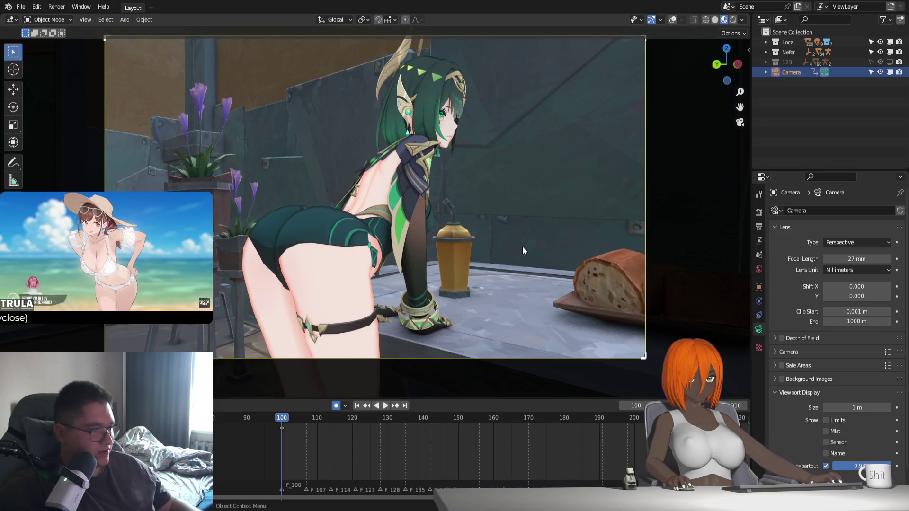
click(672, 18)
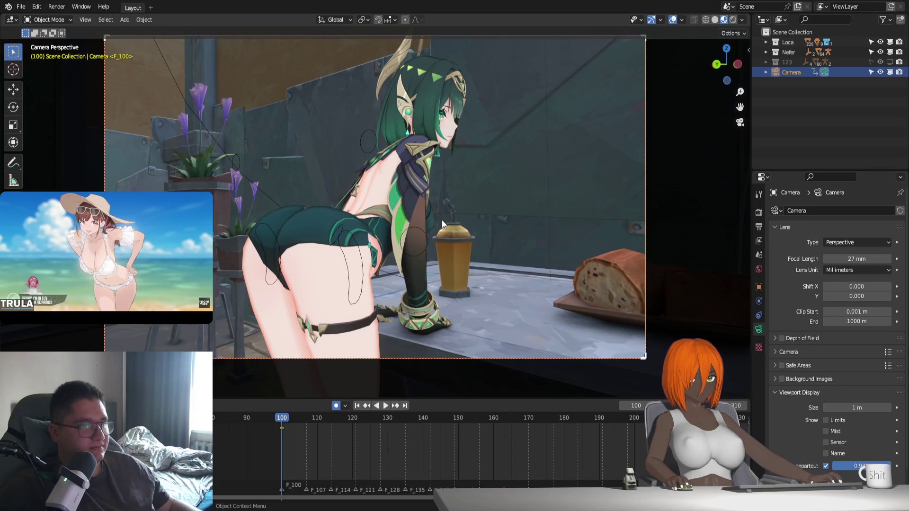
click(358, 250)
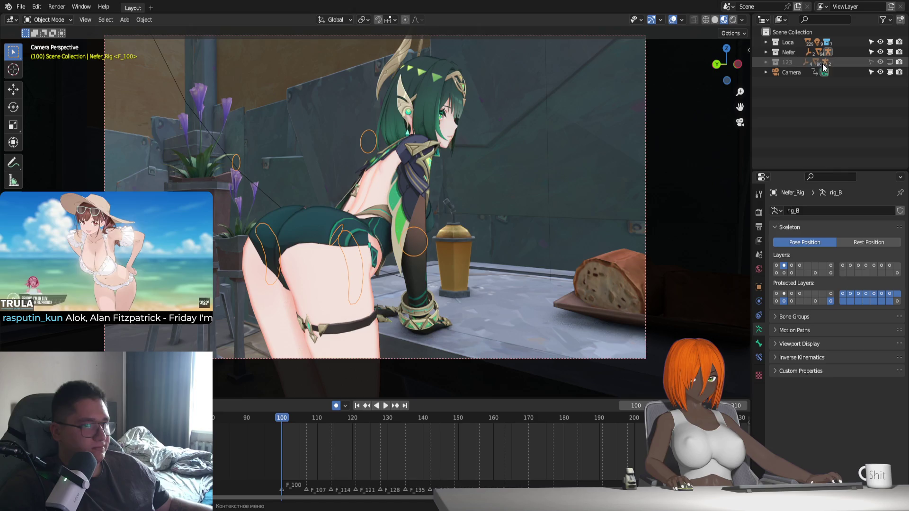
click(563, 177)
Walk-fly the camera slightly forward and down and confirm the view.
key(shift+grave)
key(w)
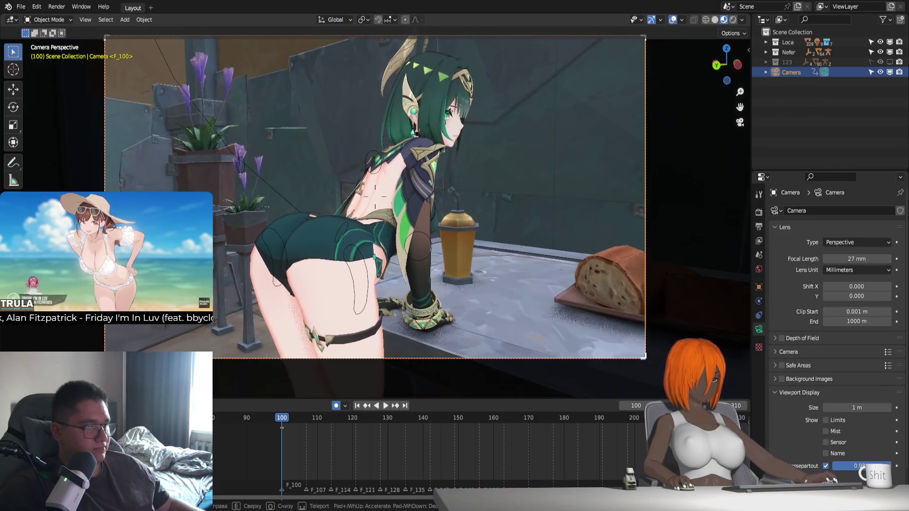
click(492, 189)
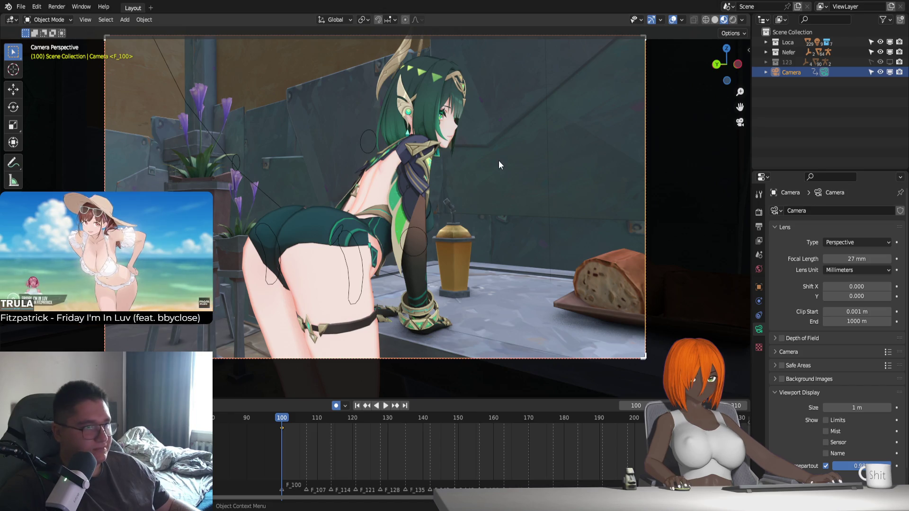
Walk-fly the camera around and closer to the character, settling on an angle beside her.
key(shift+grave)
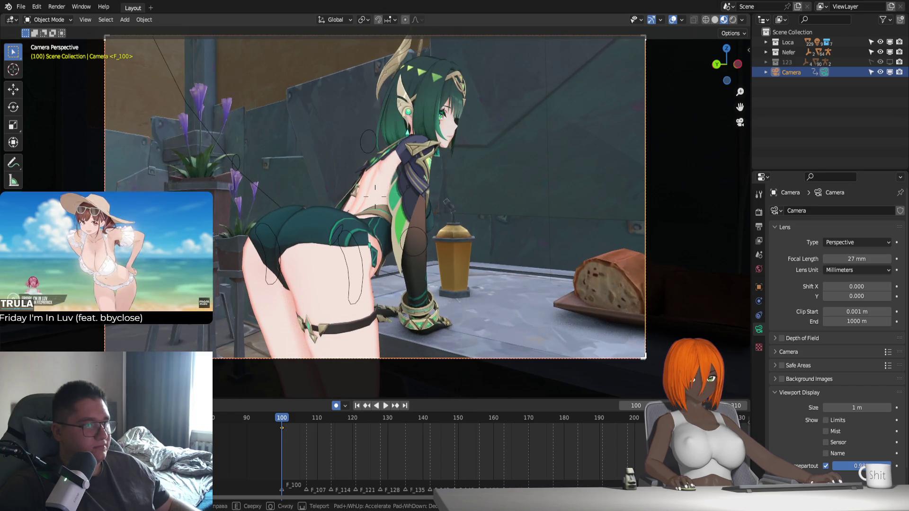
key(a)
key(d)
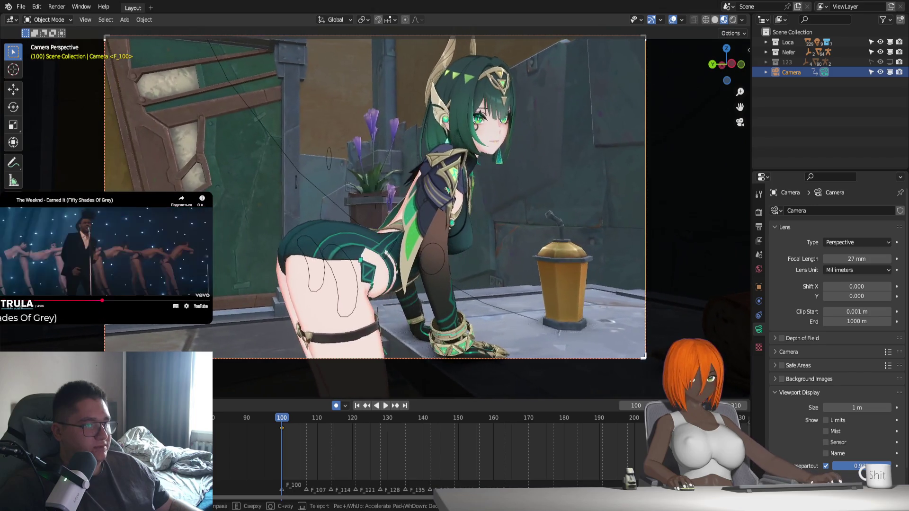
key(a)
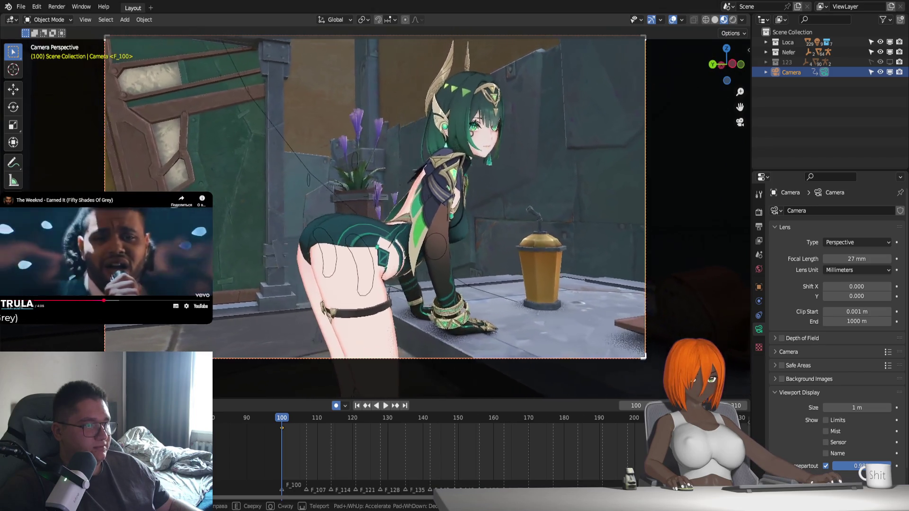
key(w)
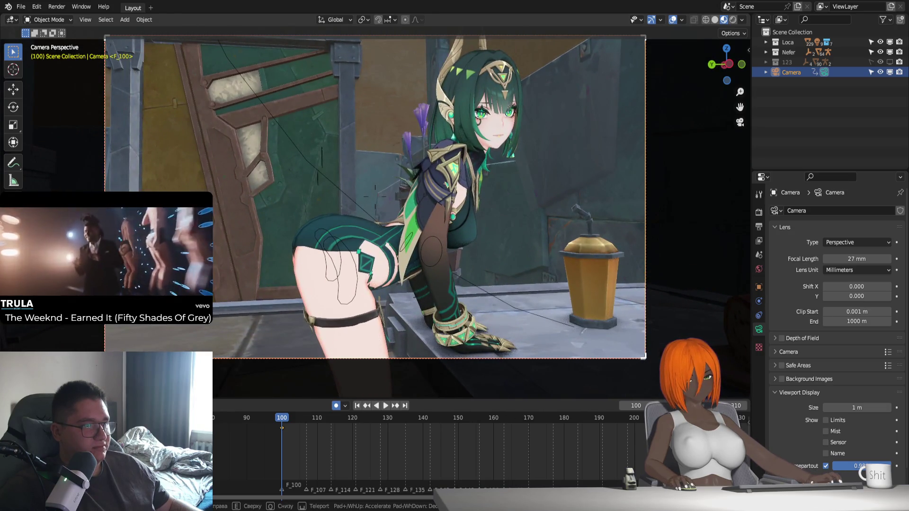
click(484, 181)
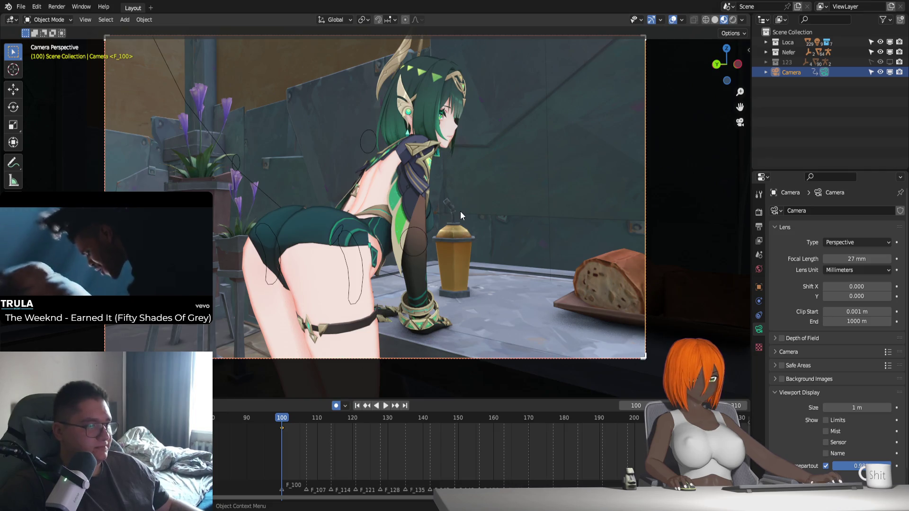
Play back, widen the timeline to frame 280, and keyframe the camera at frame 189.
key(space)
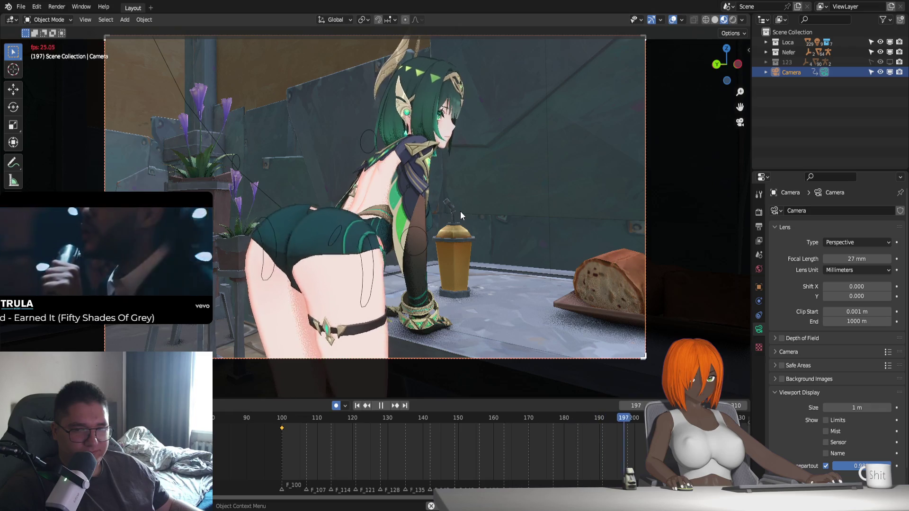
key(space)
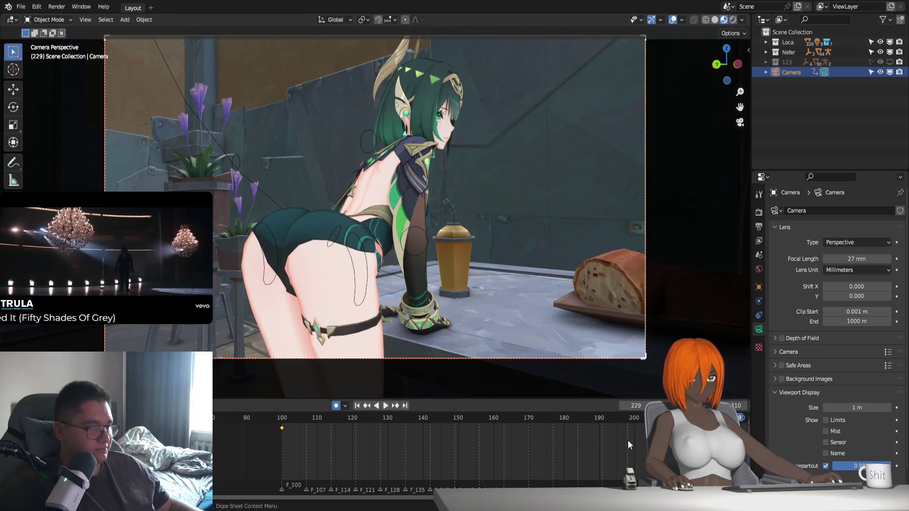
mouse_move(627, 440)
middle_down()
mouse_move(371, 436)
mouse_move(459, 450)
middle_up()
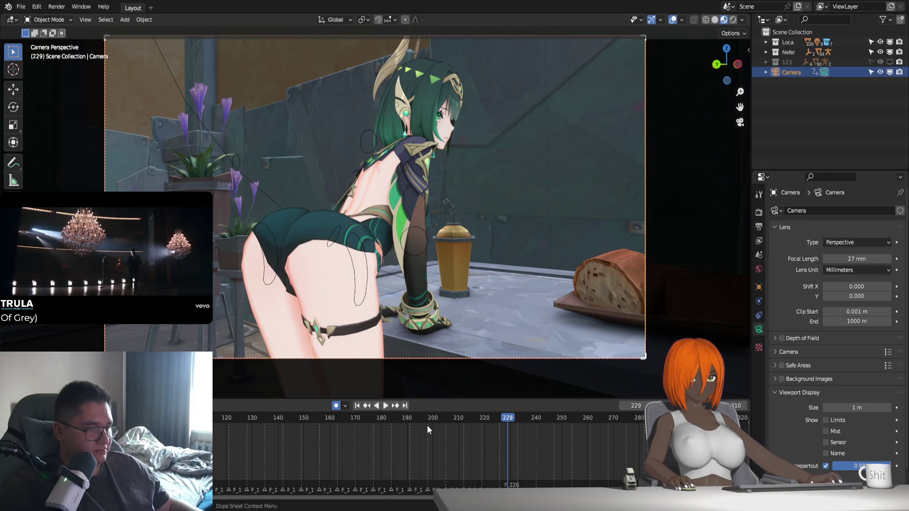
click(405, 422)
key(i)
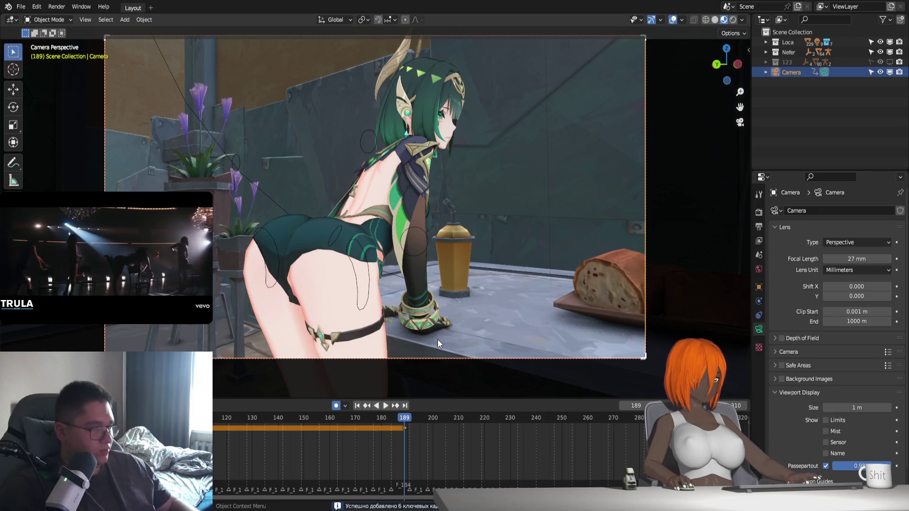
At frame 190, fly the camera left and closer toward her front and the table corner.
key(Right)
key(shift+grave)
key(a)
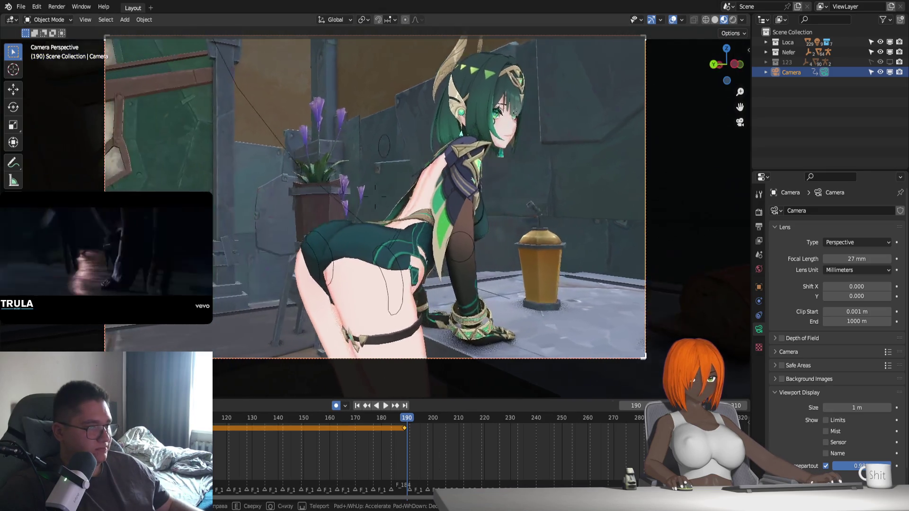
key(d)
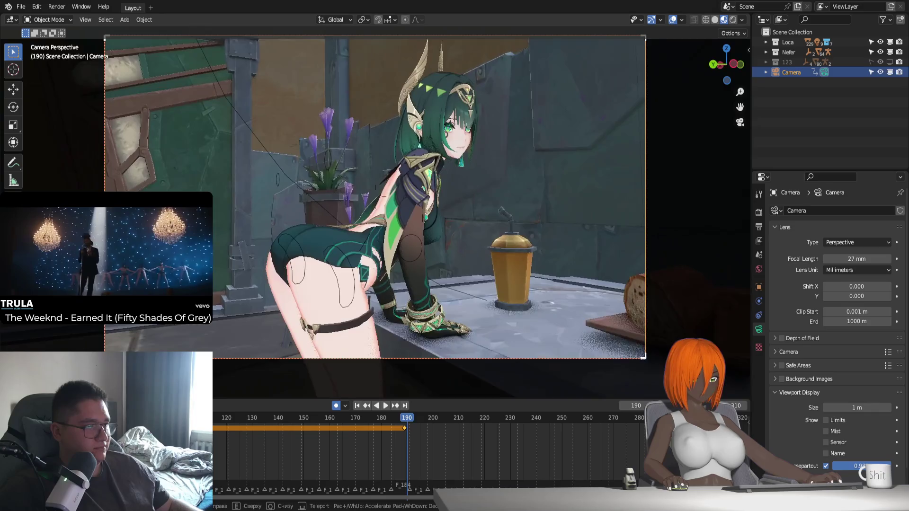